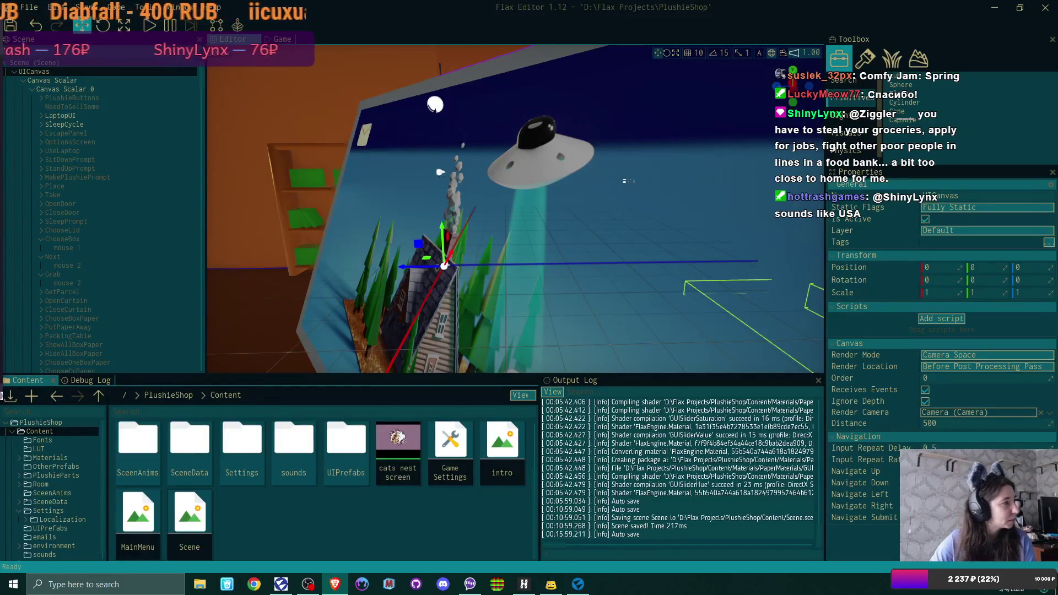
# Switch to the Brave window showing the itch.io Comfy Jam: Spring page.
pyautogui.hotkey('alt', 'Tab')
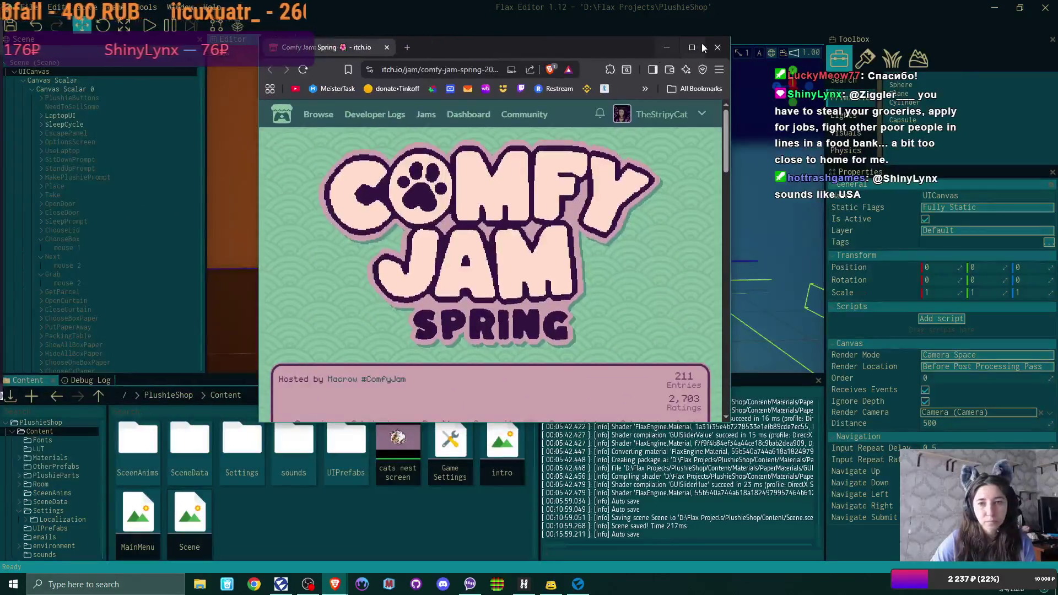
# Scroll down the Comfy Jam: Spring overview and open its Submissions list.
pyautogui.scroll(-3, 576, 239)
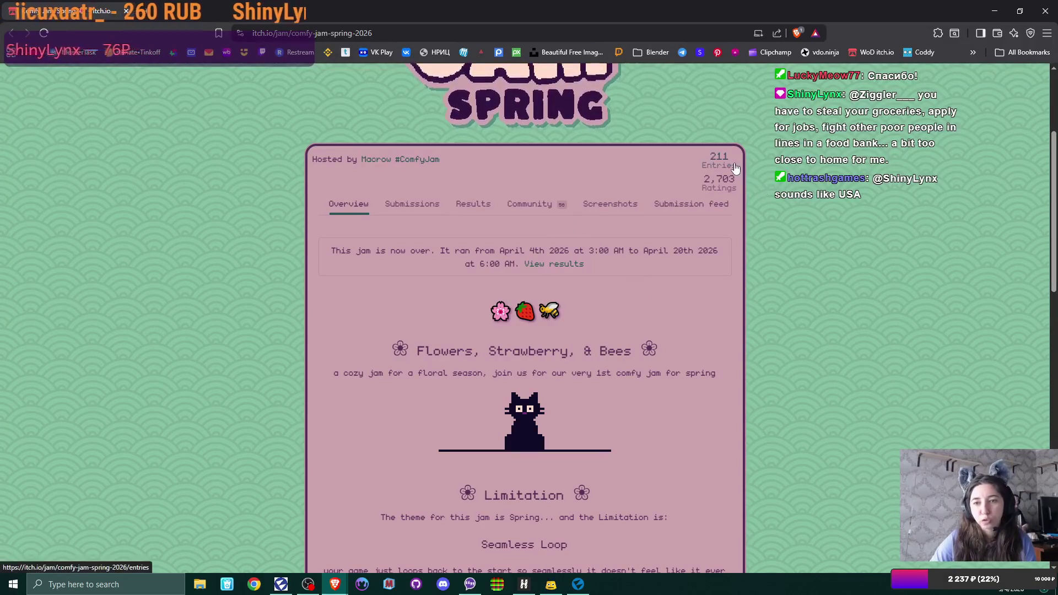
pyautogui.click(735, 167)
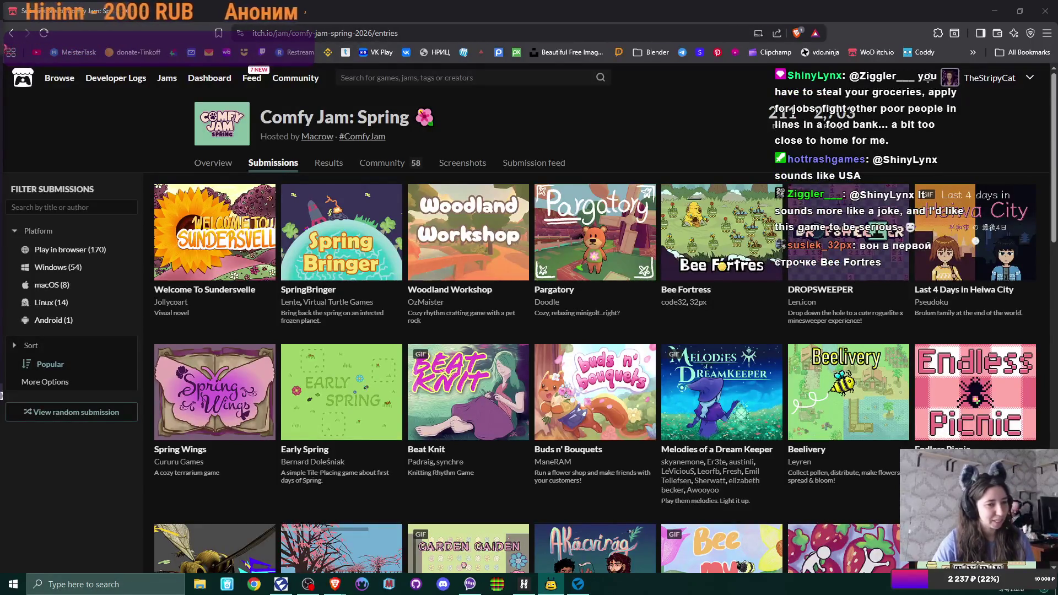
# Open the Bee Fortress submission, look over its jam results, and go to its itch.io game page.
pyautogui.click(725, 215)
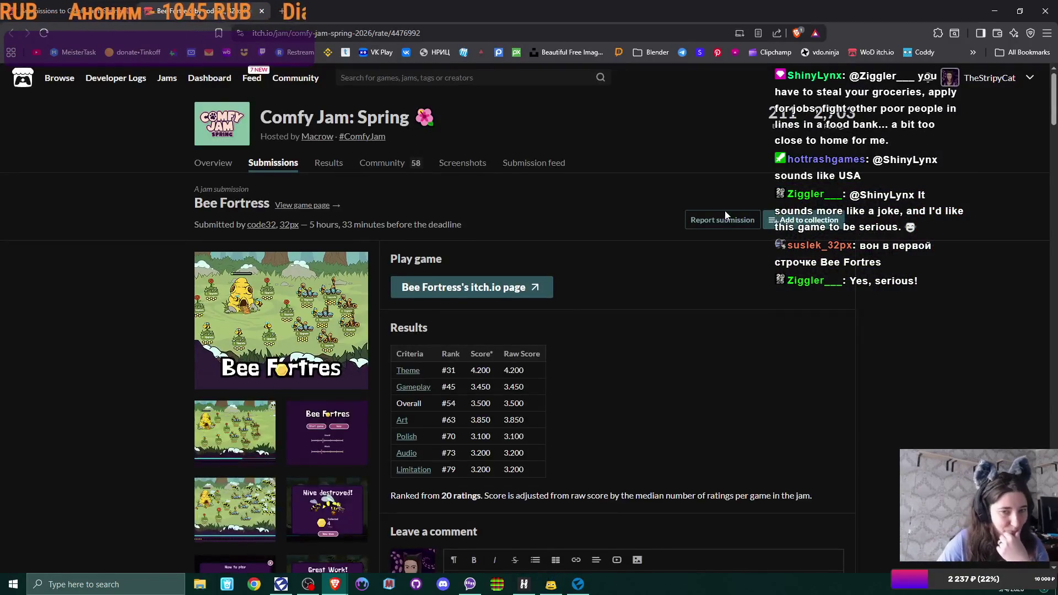
pyautogui.click(505, 287)
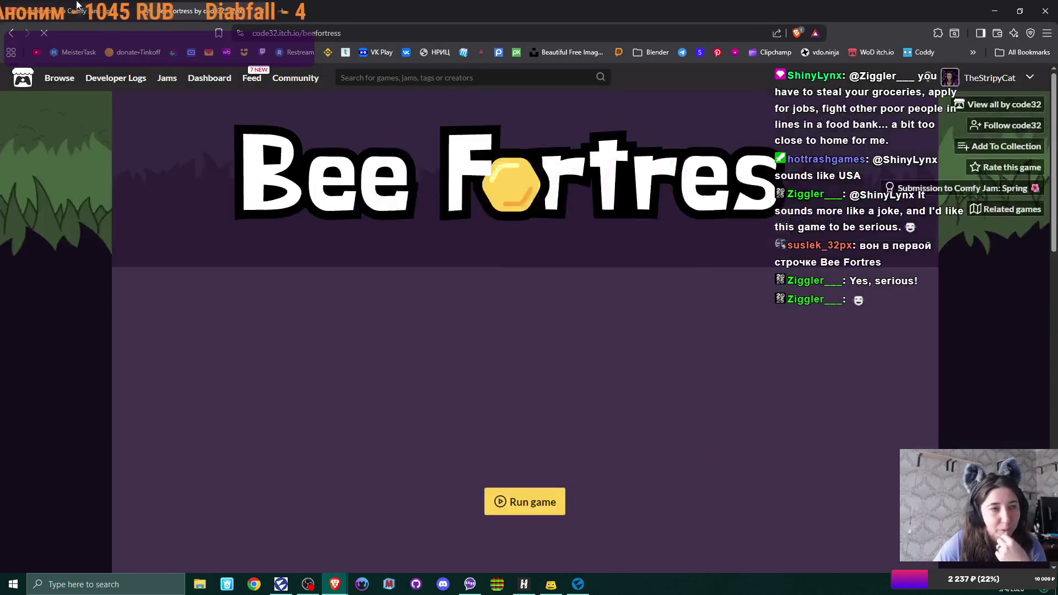
pyautogui.hotkey('ctrl', 'shift', 'Tab')
pyautogui.scroll(-3, 586, 392)
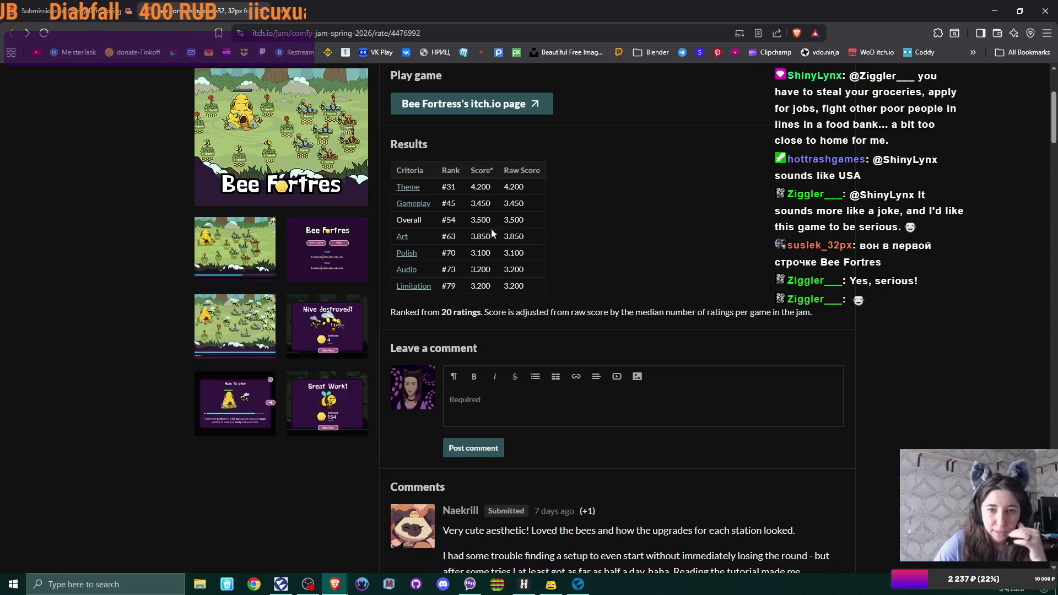
pyautogui.scroll(1, 573, 265)
pyautogui.scroll(3, 571, 266)
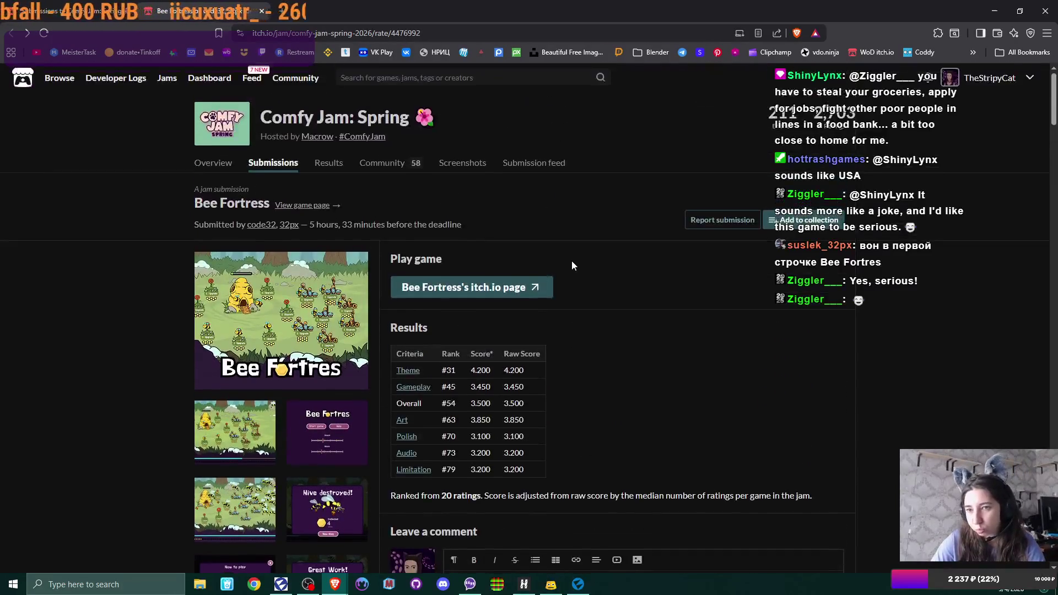
pyautogui.scroll(-1, 571, 266)
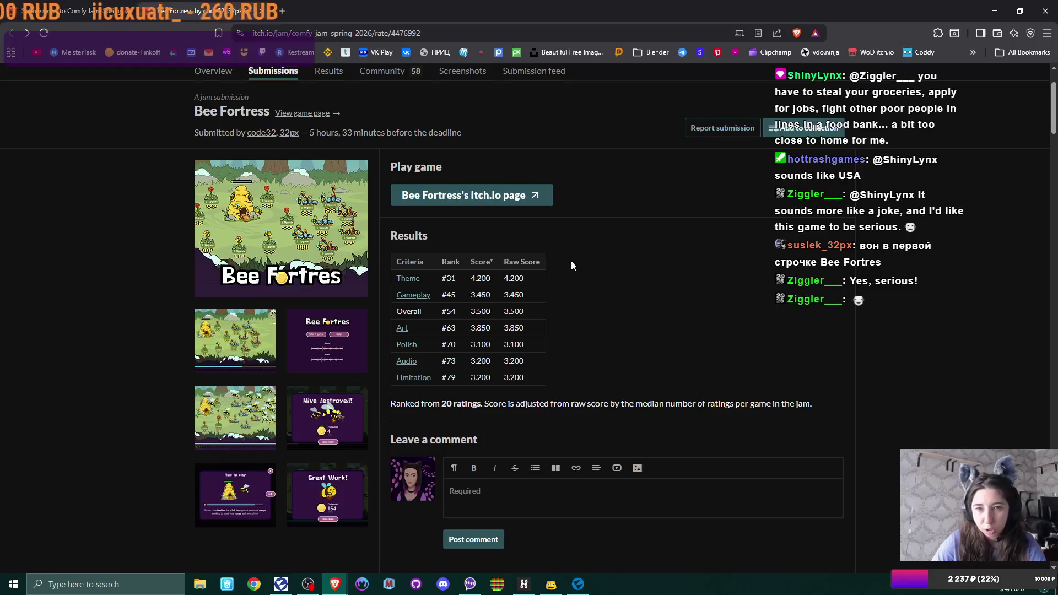
pyautogui.scroll(2, 571, 265)
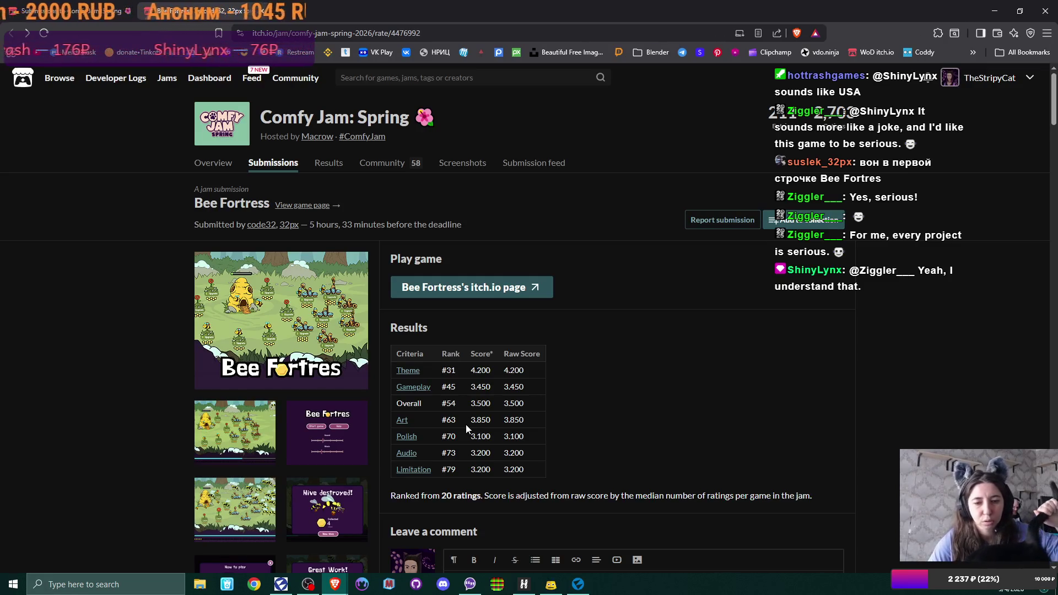
pyautogui.click(491, 288)
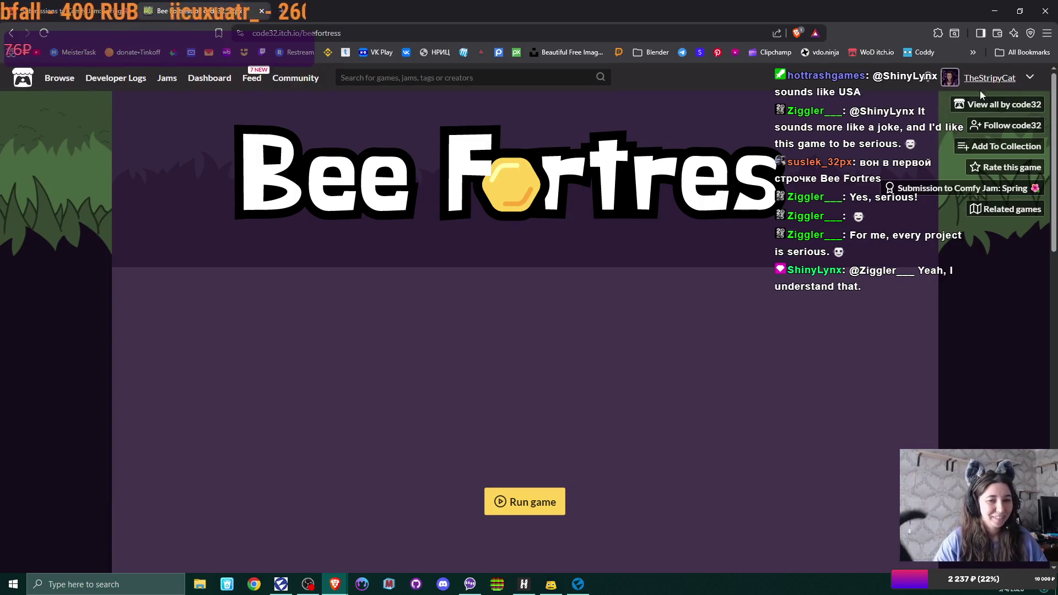
# Run Bee Fortress in the page, start a new game, and pause it on the menu.
pyautogui.scroll(-3, 582, 192)
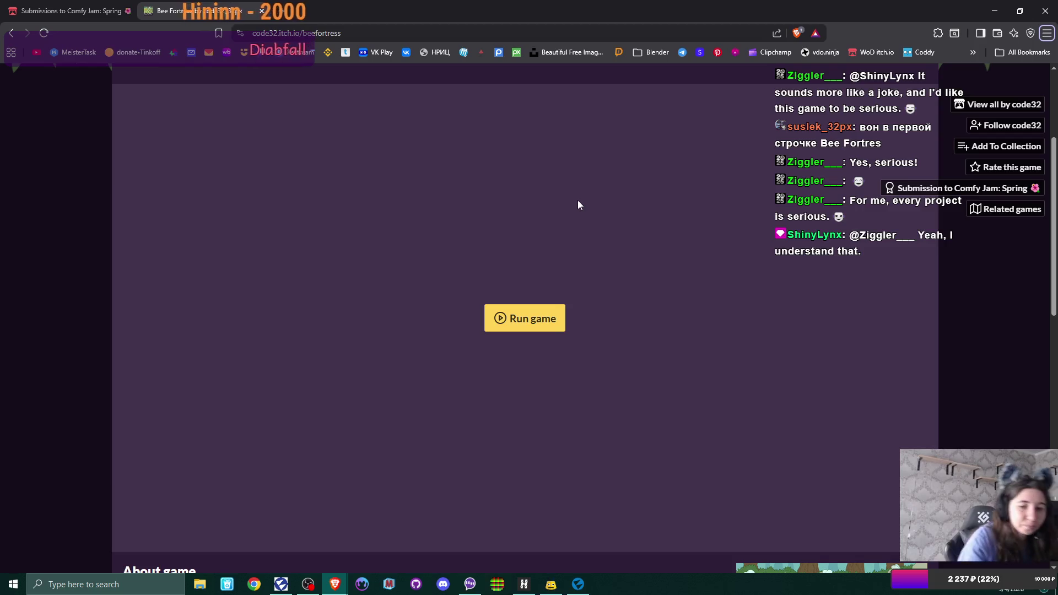
pyautogui.click(518, 316)
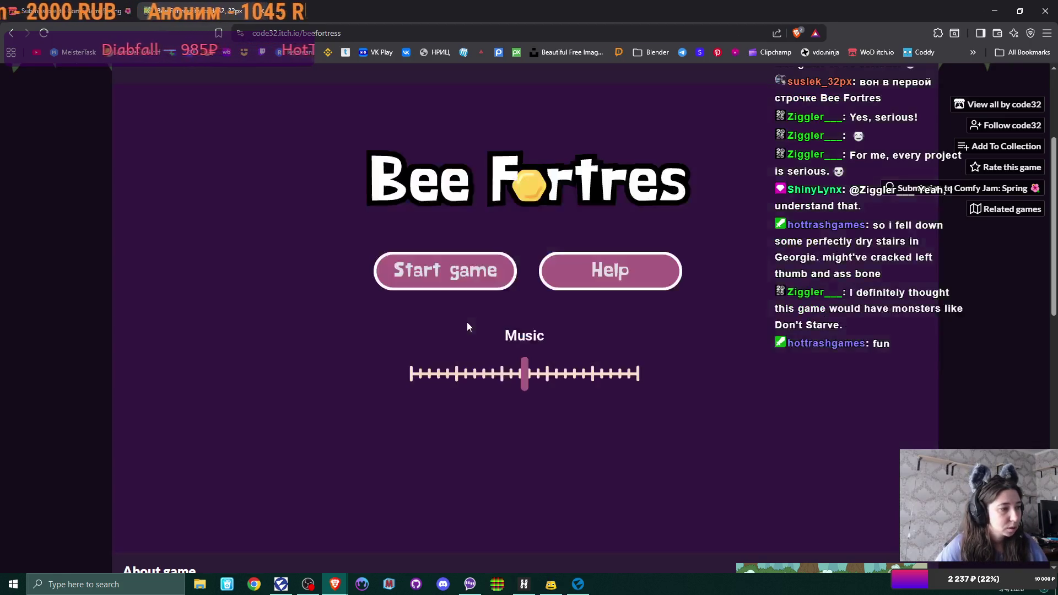
pyautogui.click(462, 282)
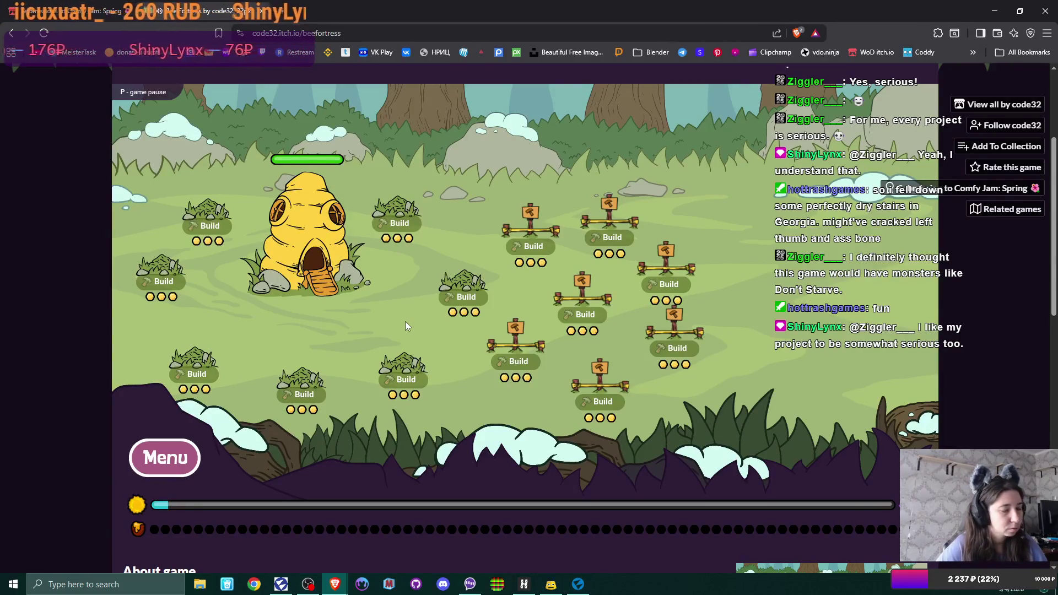
pyautogui.click(176, 450)
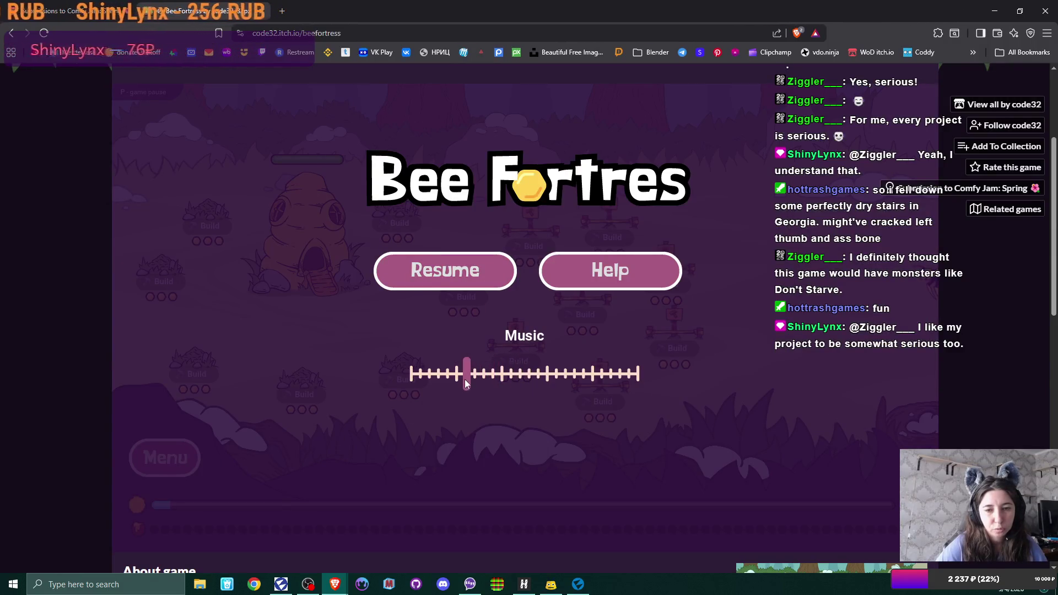
# Resume play, plant a flower on the central bush, and build three catapults on empty plots.
pyautogui.click(453, 290)
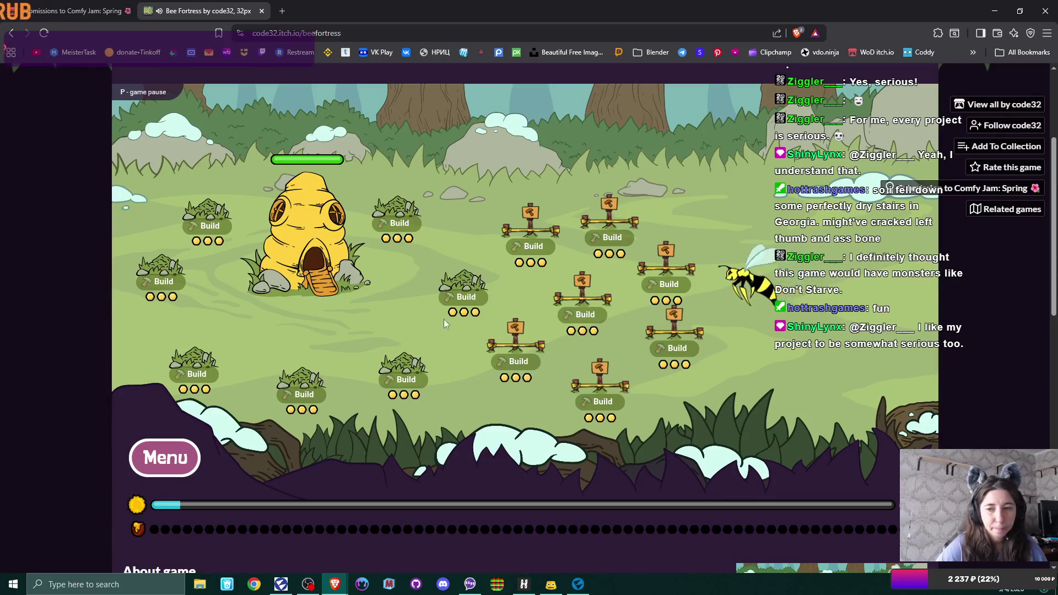
pyautogui.click(466, 297)
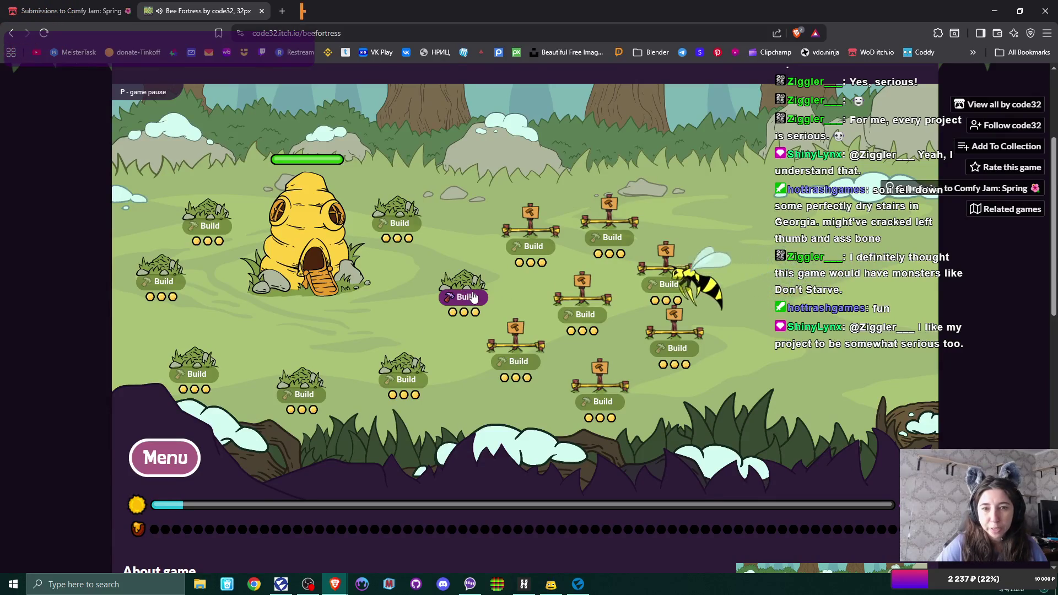
pyautogui.click(542, 341)
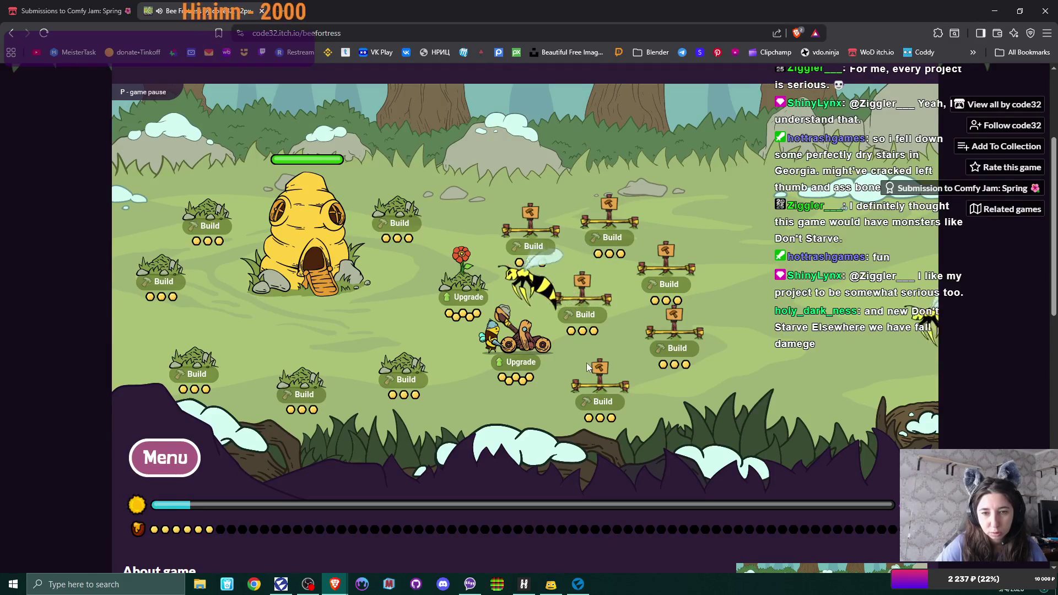
pyautogui.click(585, 314)
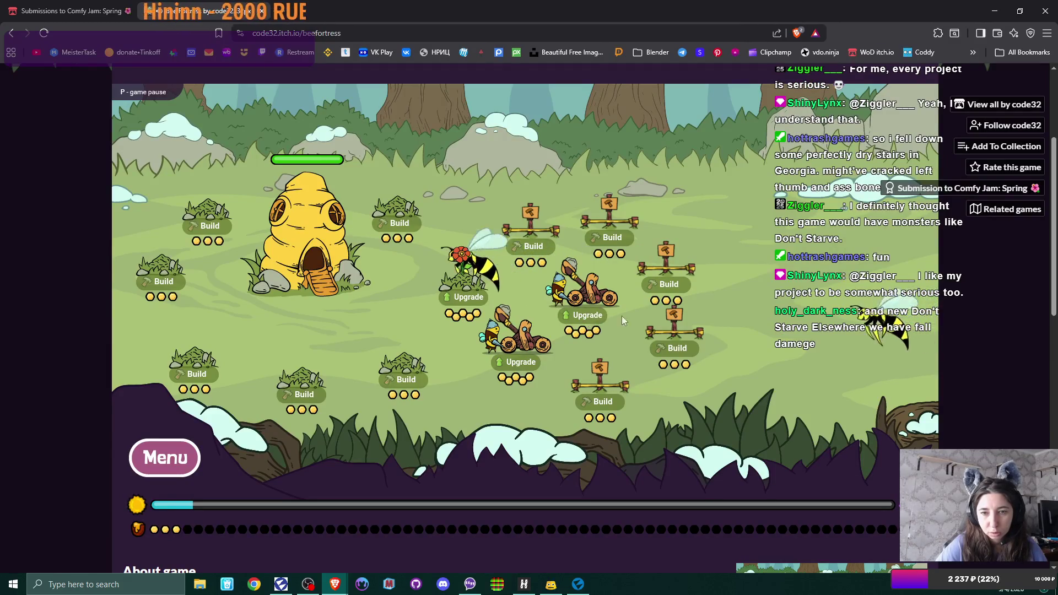
pyautogui.click(678, 353)
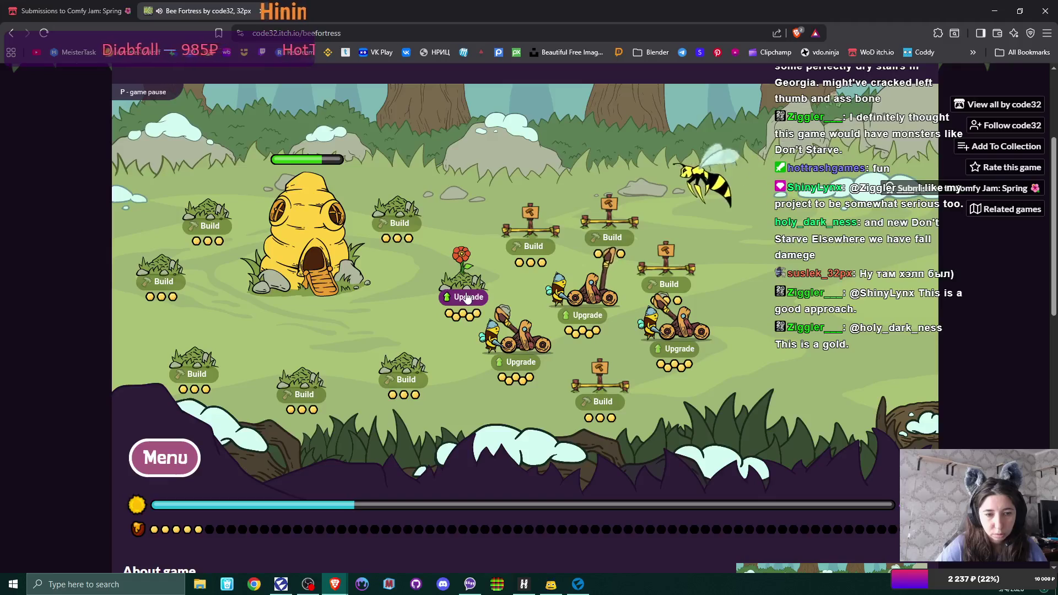
# Upgrade the flower and build catapults on the lower and upper empty plots.
pyautogui.click(467, 298)
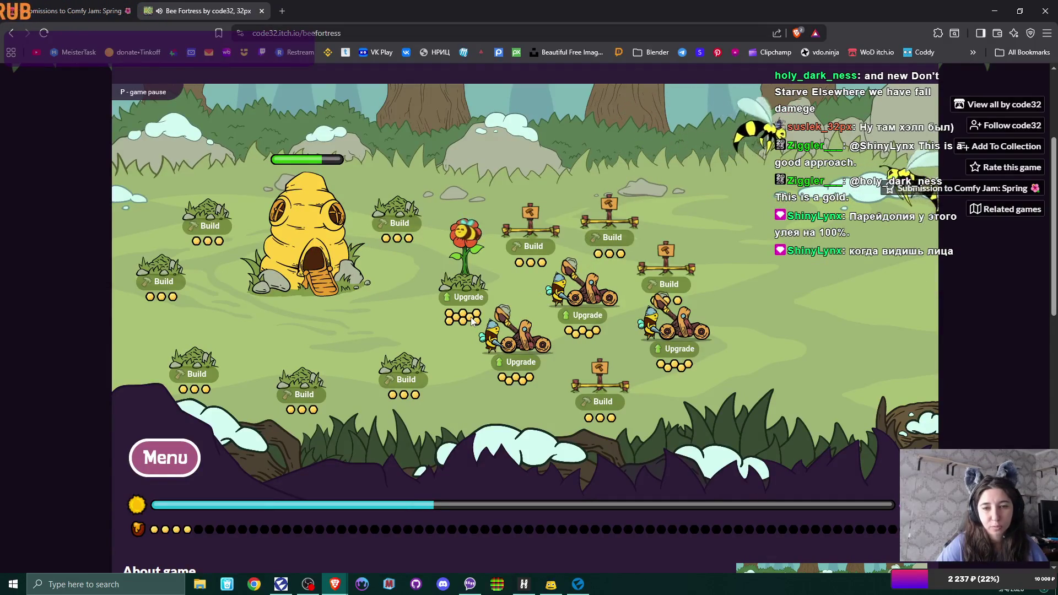
pyautogui.click(604, 404)
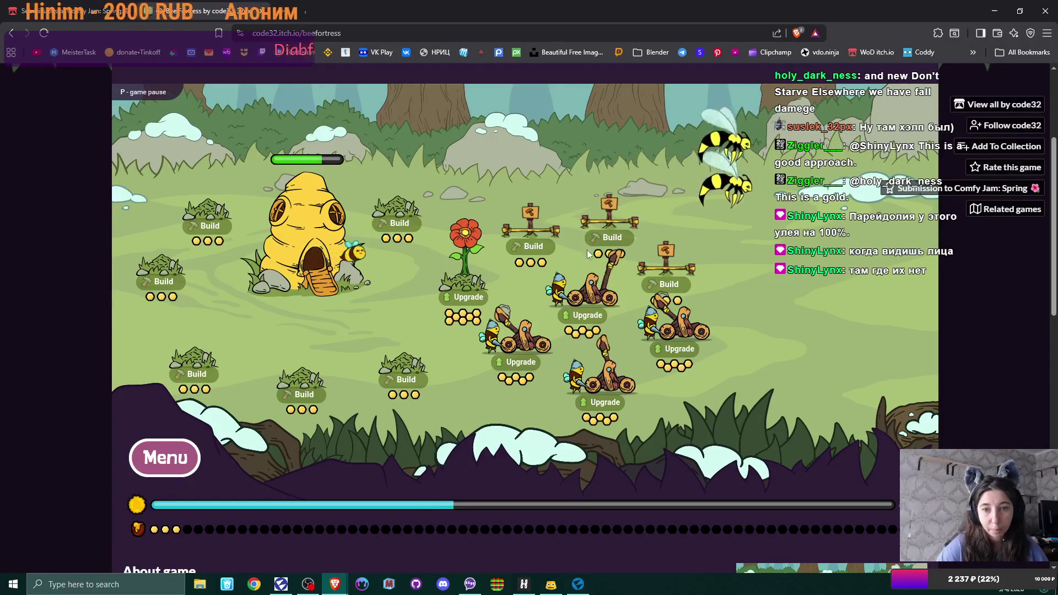
pyautogui.click(532, 243)
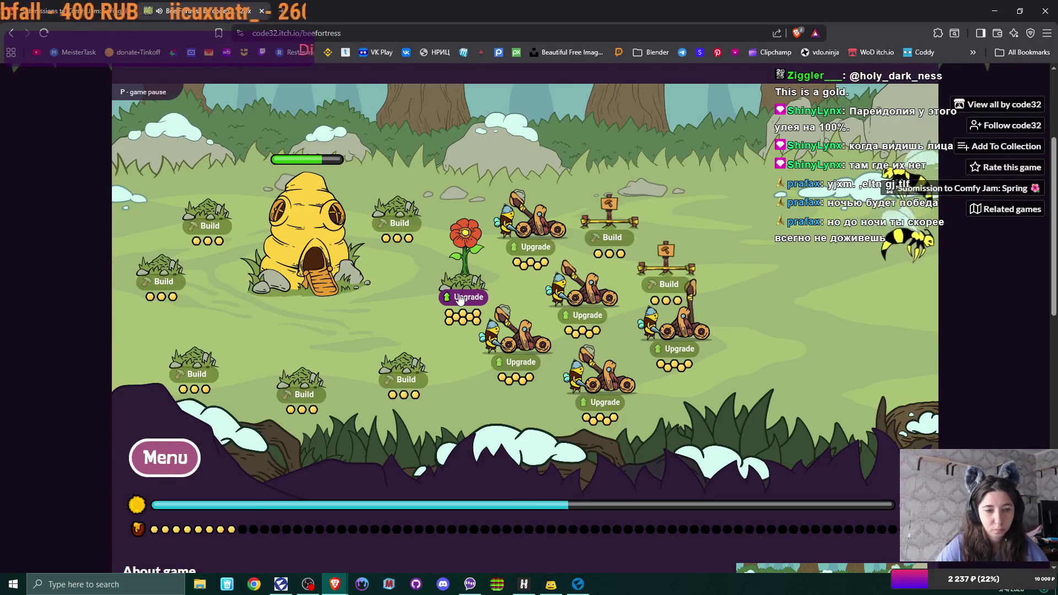
# Upgrade the flower again, plant flowers on the upper and lower bushes, and add a top-right catapult.
pyautogui.click(459, 298)
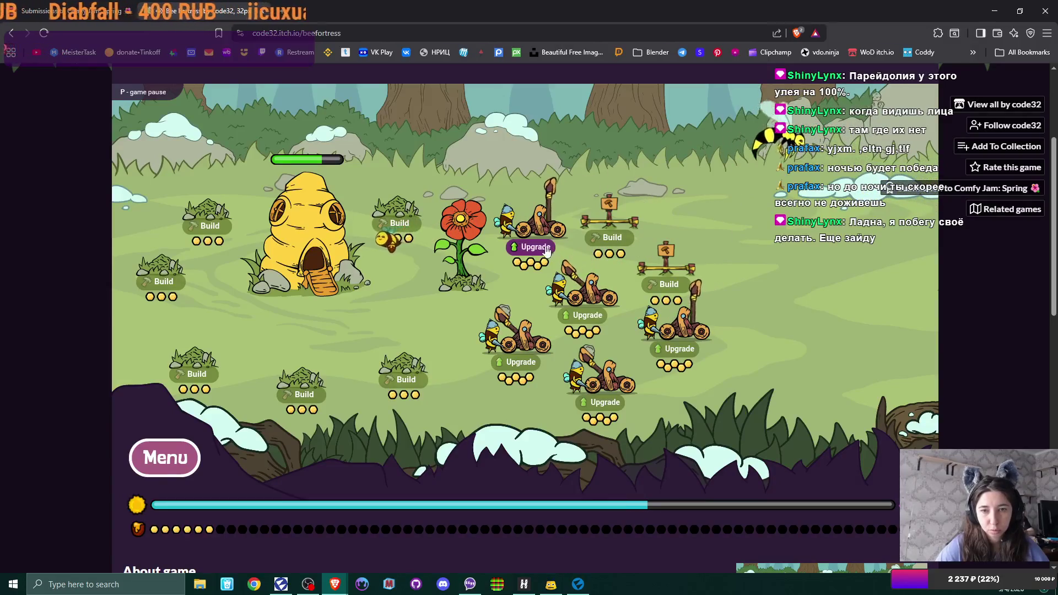
pyautogui.click(400, 224)
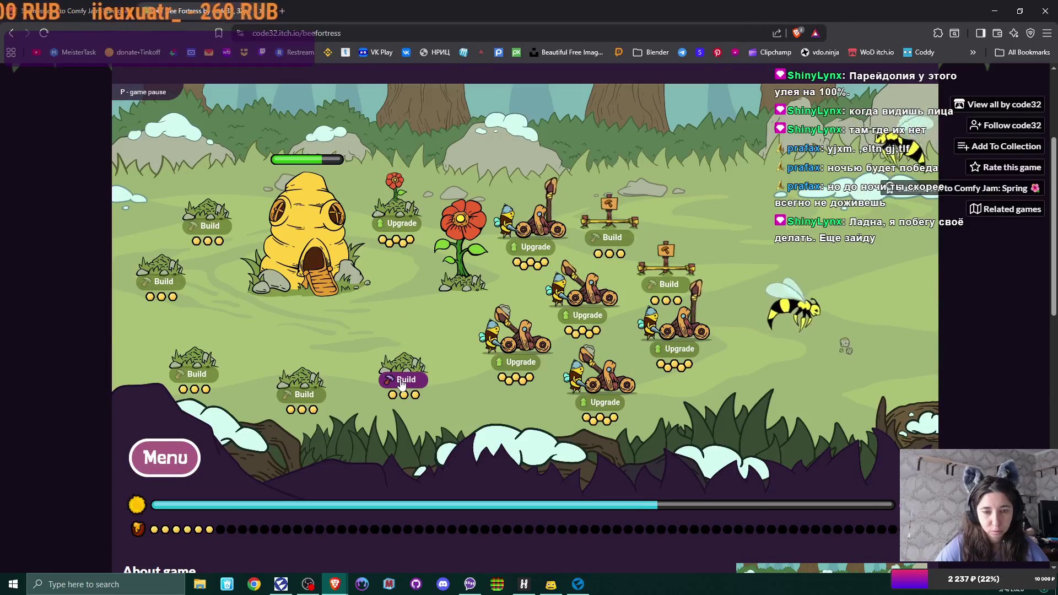
pyautogui.click(401, 384)
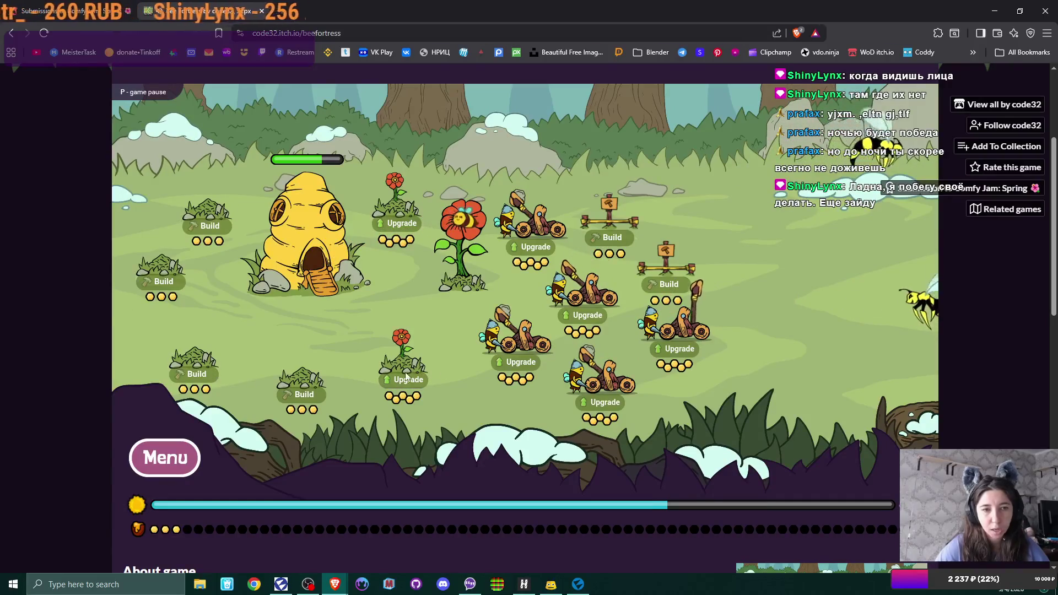
pyautogui.click(611, 237)
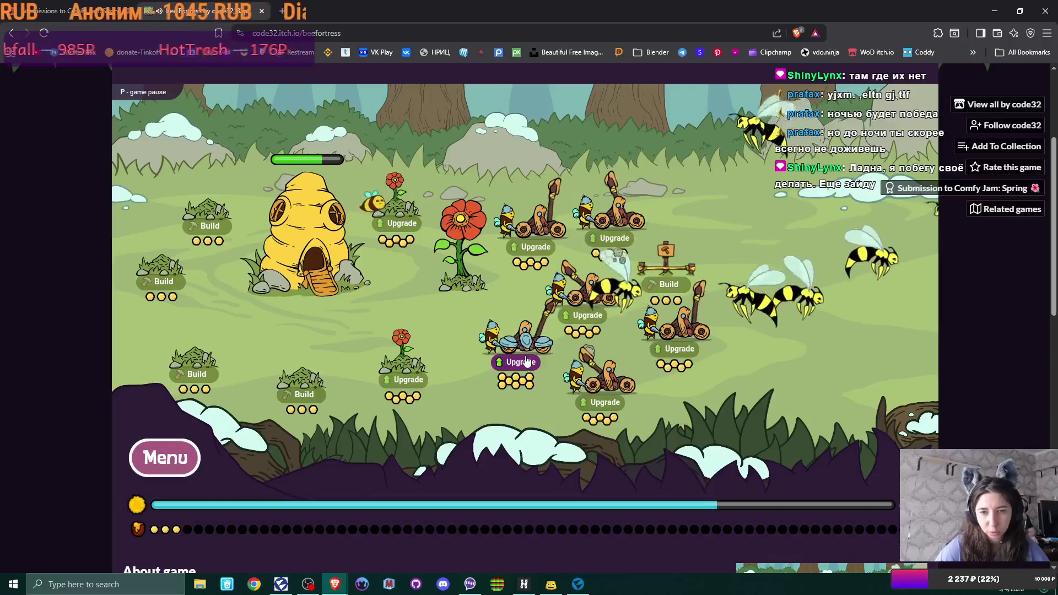
# Build flowers on the lower and bottom-left plots, then close the game and the browser.
pyautogui.click(303, 394)
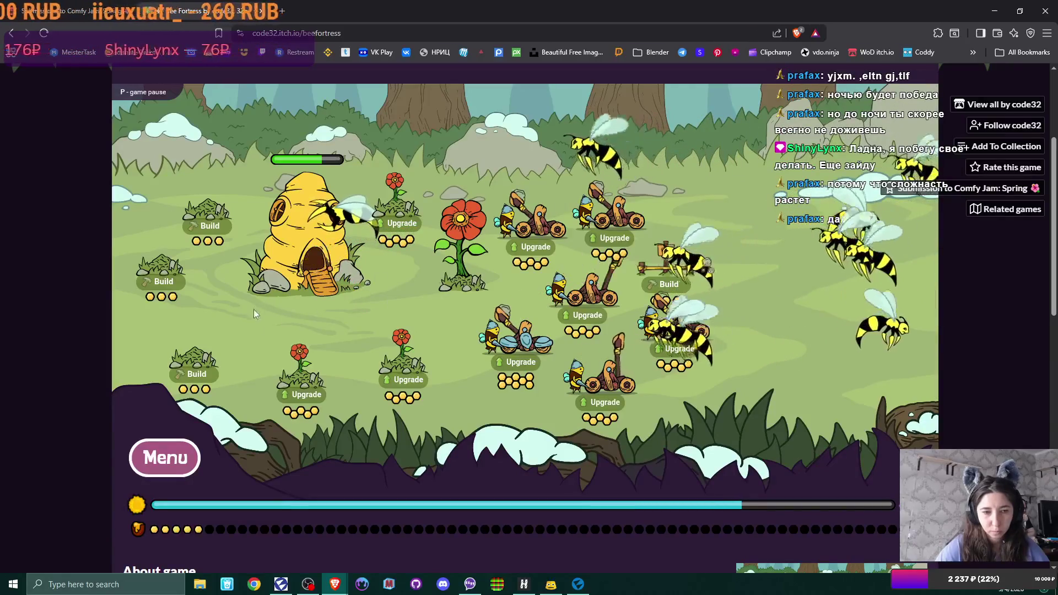
pyautogui.click(197, 374)
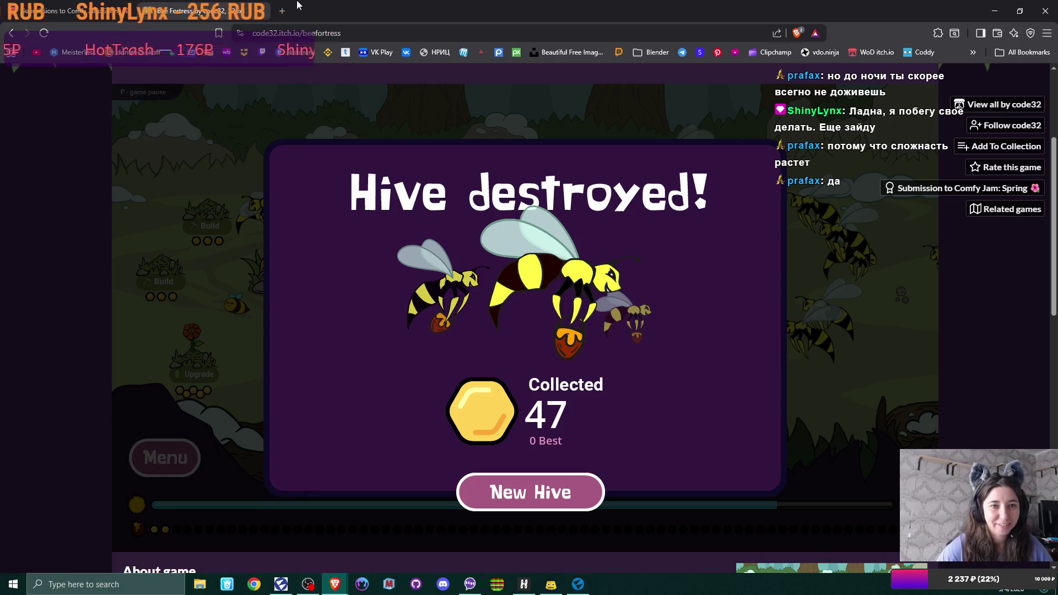
pyautogui.click(261, 11)
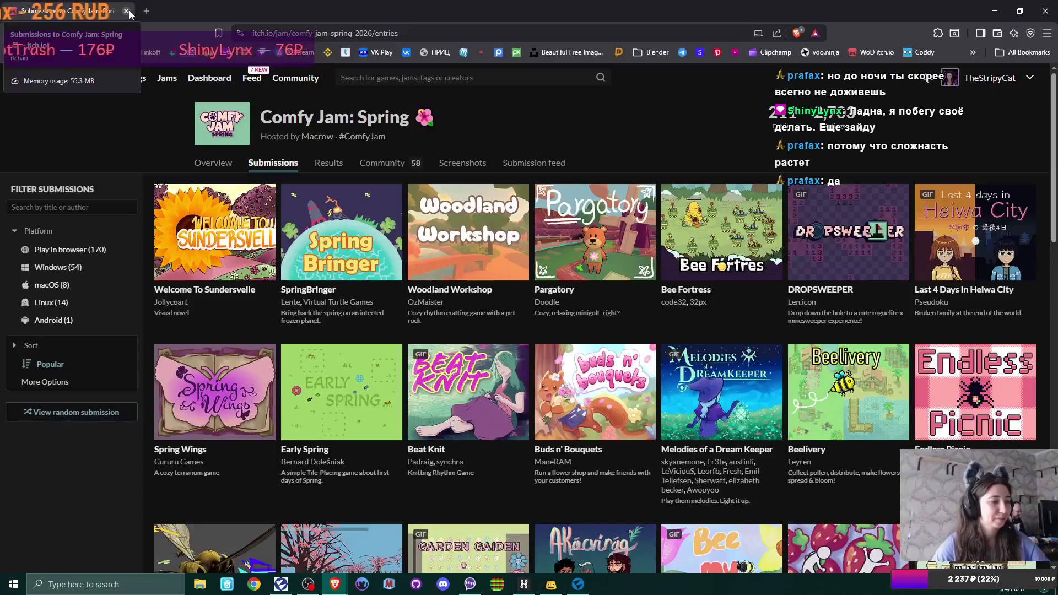
pyautogui.click(128, 12)
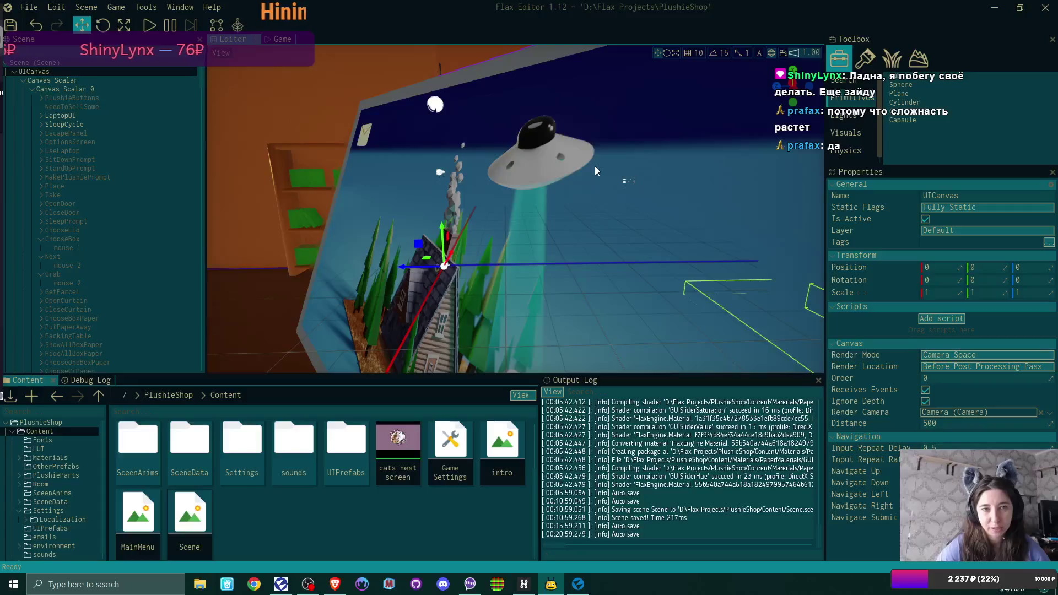
pyautogui.moveTo(603, 188)
pyautogui.mouseDown()
pyautogui.moveTo(678, 183)
pyautogui.moveTo(551, 189)
pyautogui.mouseUp()
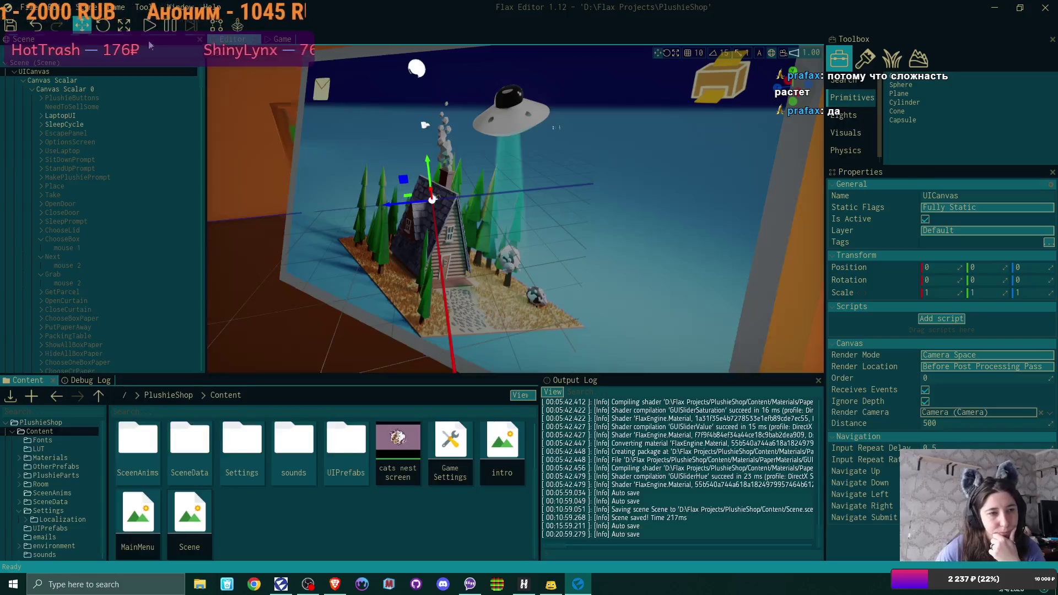
pyautogui.click(56, 80)
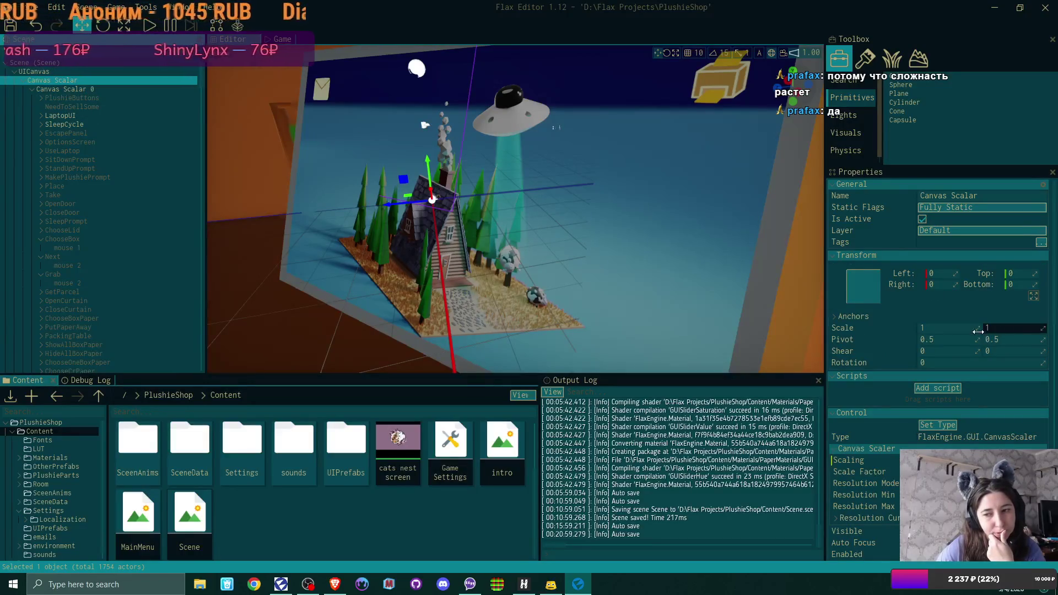
# Check the Canvas Scalar scaling modes, keep Scale With Resolution, and select the UICanvas.
pyautogui.scroll(-2, 978, 332)
pyautogui.scroll(-1, 973, 331)
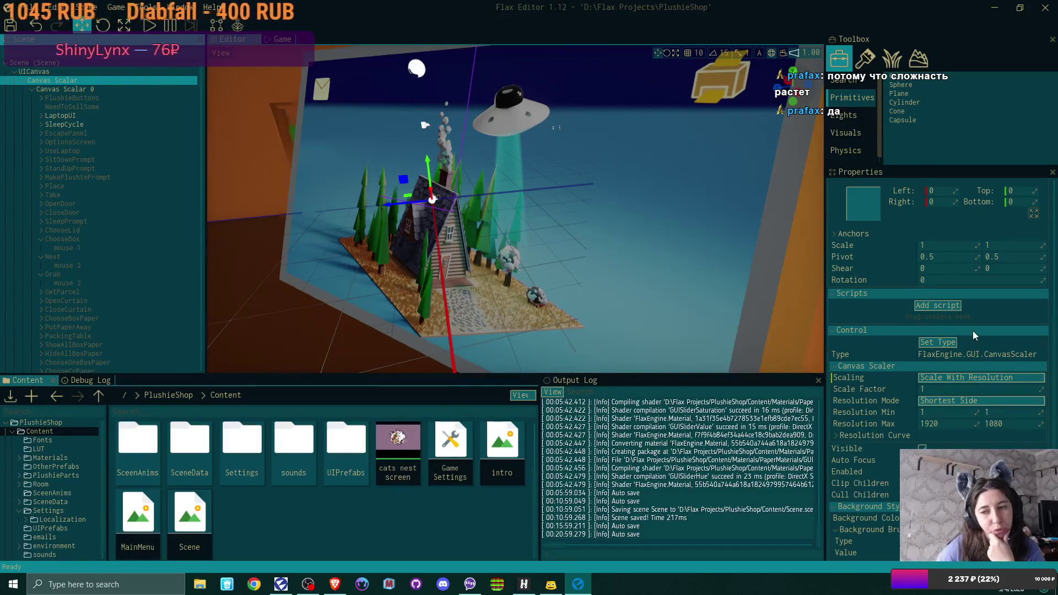
pyautogui.click(1006, 378)
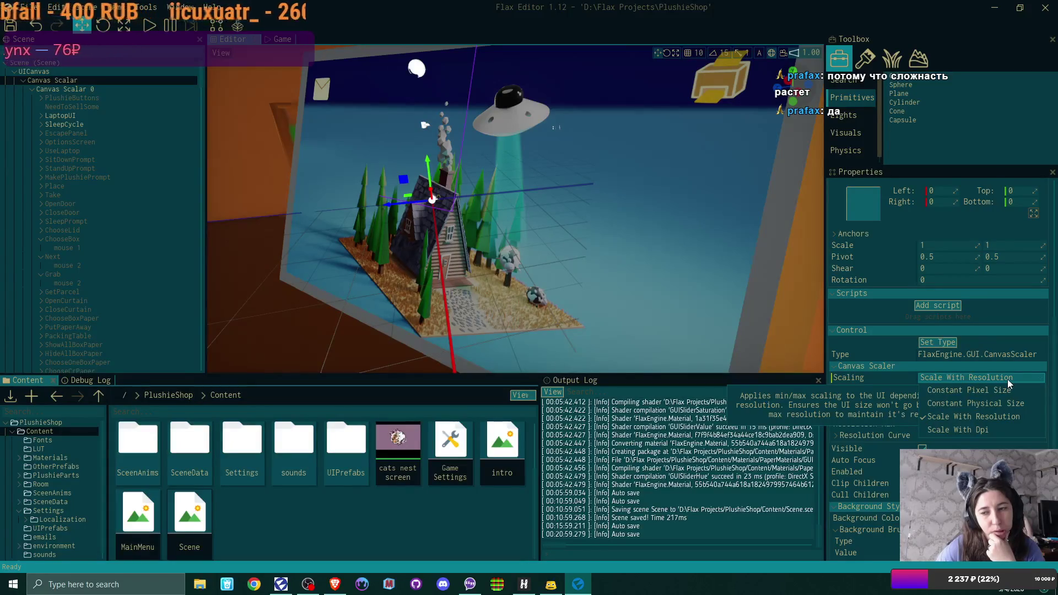
pyautogui.click(1007, 378)
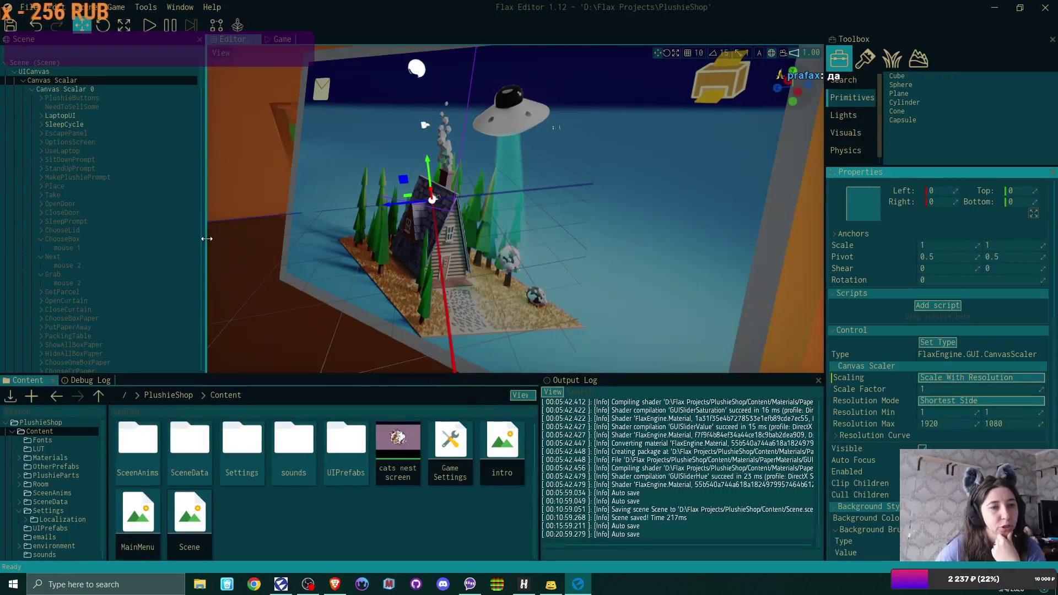
pyautogui.click(107, 71)
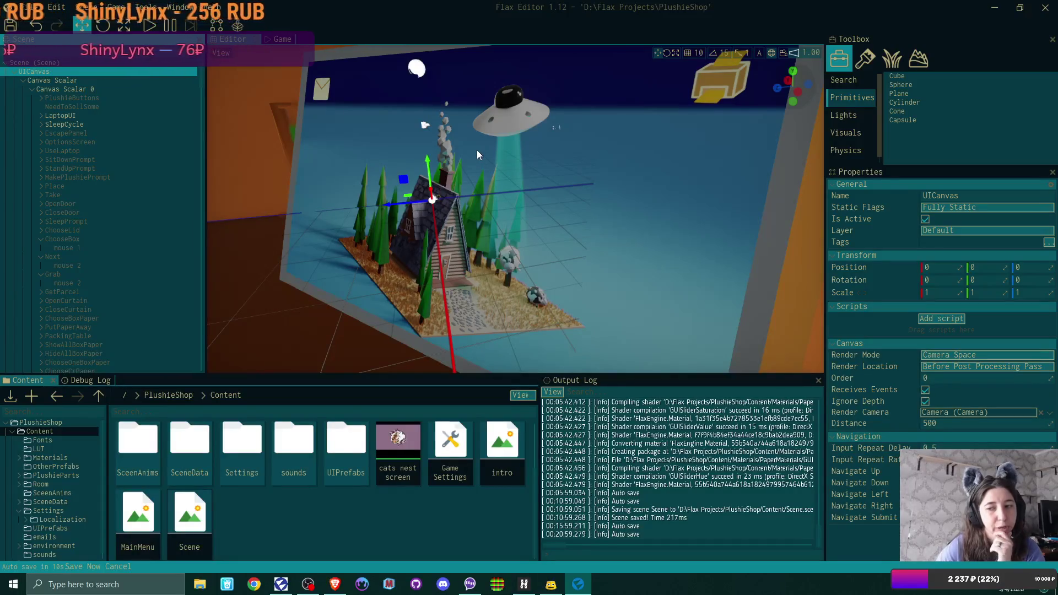
# Open the UICanvas Render Mode dropdown to see its choices.
pyautogui.click(964, 356)
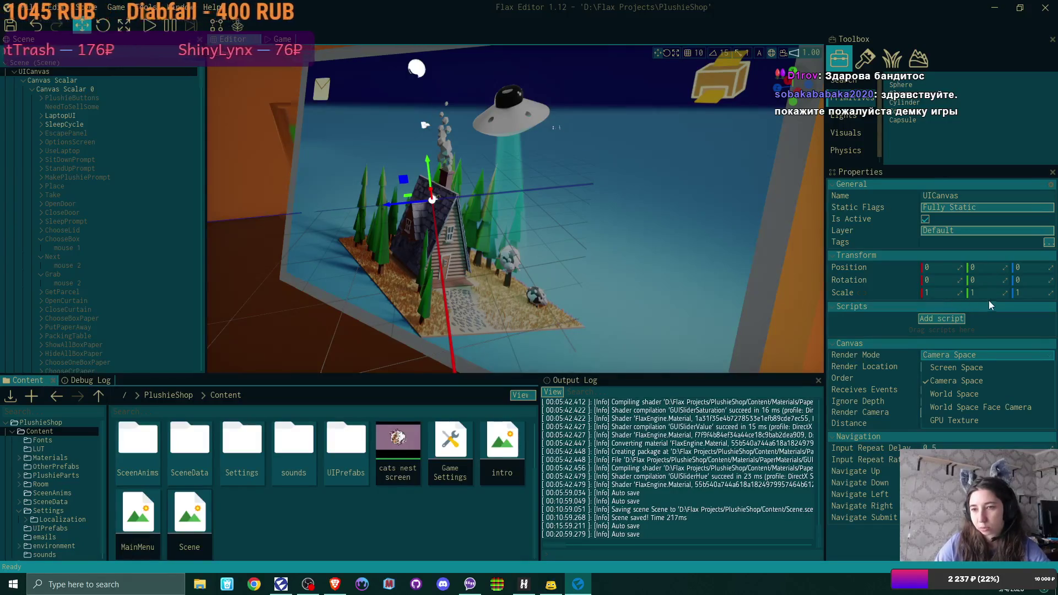
# Set the UICanvas to Screen Space, deactivate LaptopUI, and save the scene.
pyautogui.click(957, 368)
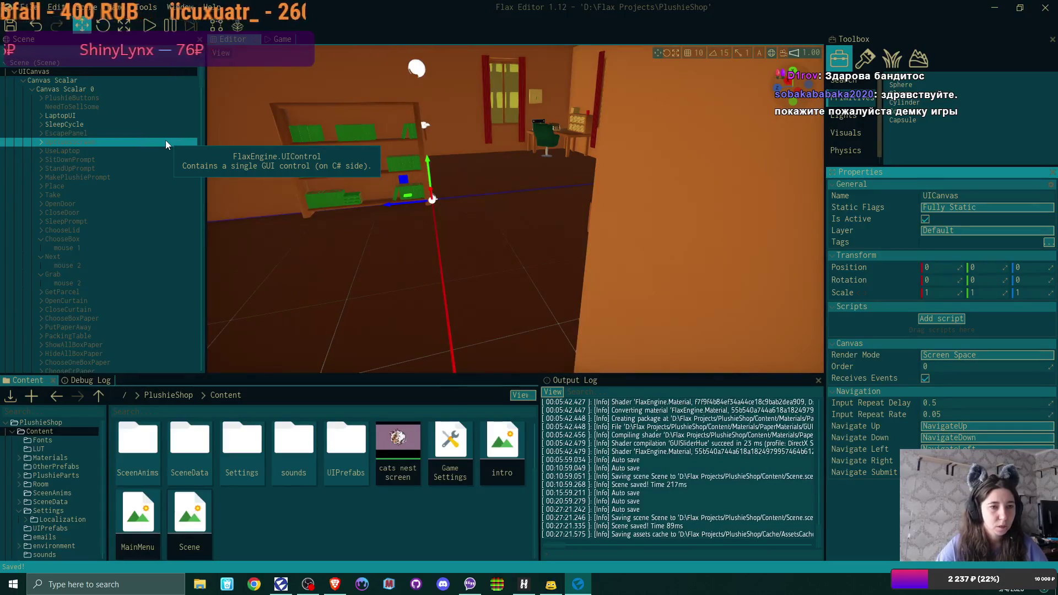
pyautogui.click(126, 116)
pyautogui.click(922, 219)
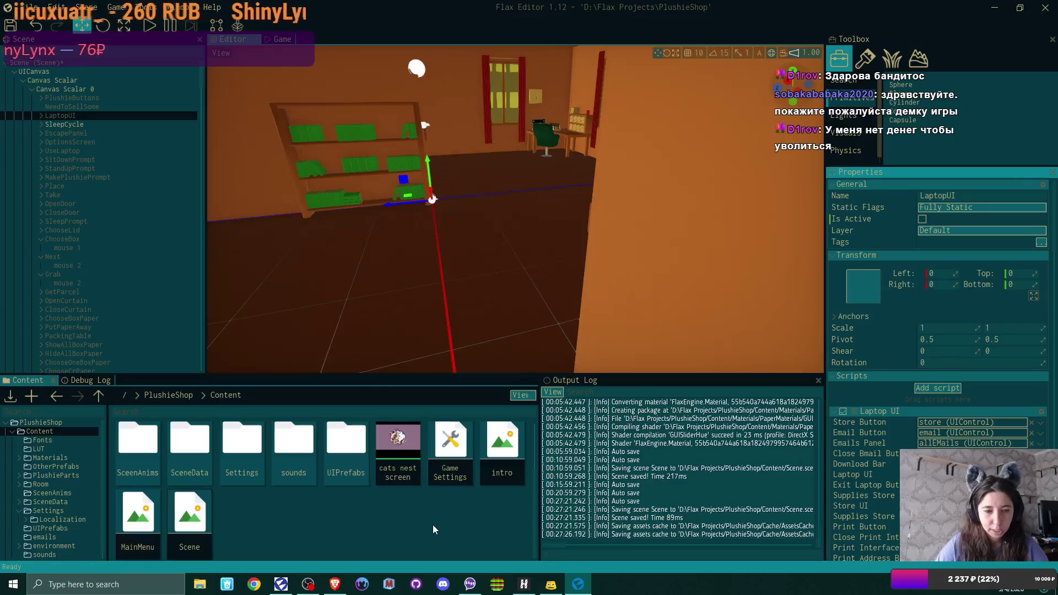
pyautogui.hotkey('ctrl', 's')
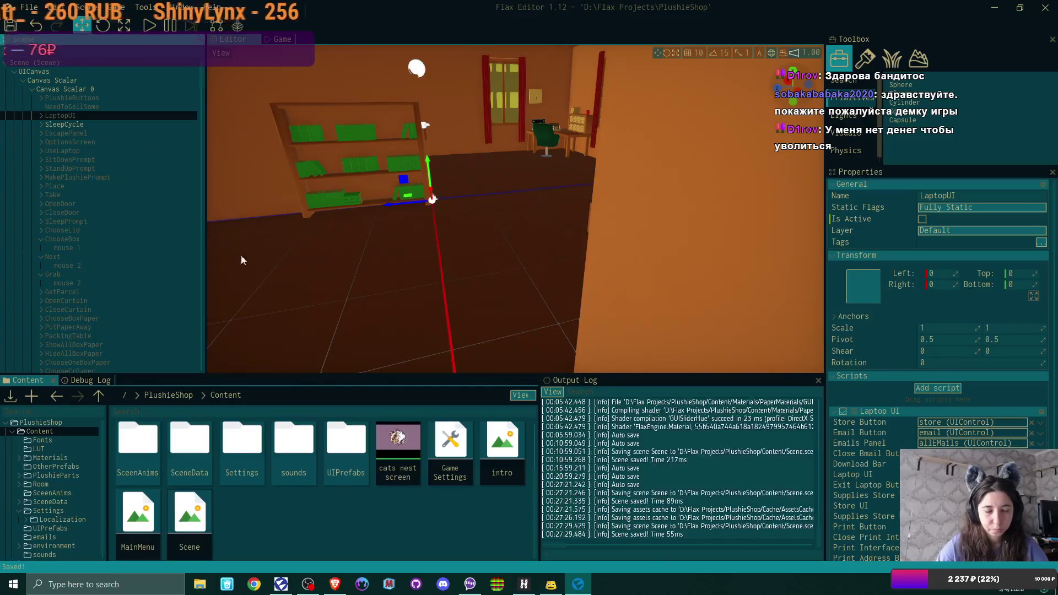
# Open the intro scene and enlarge the viewport by resizing the panels.
pyautogui.doubleClick(512, 441)
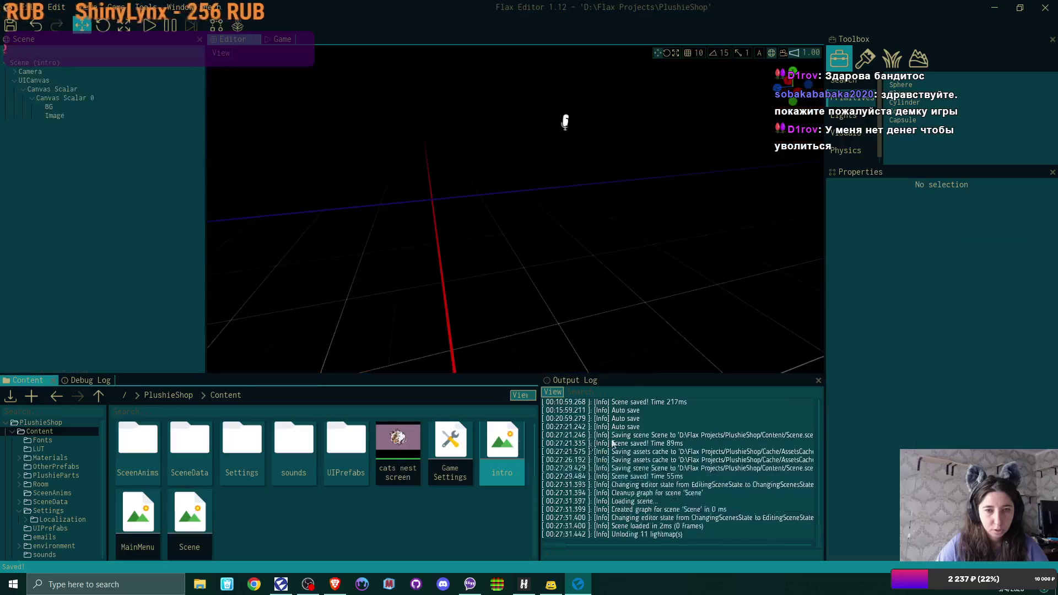
pyautogui.moveTo(527, 375); pyautogui.dragTo(527, 401)
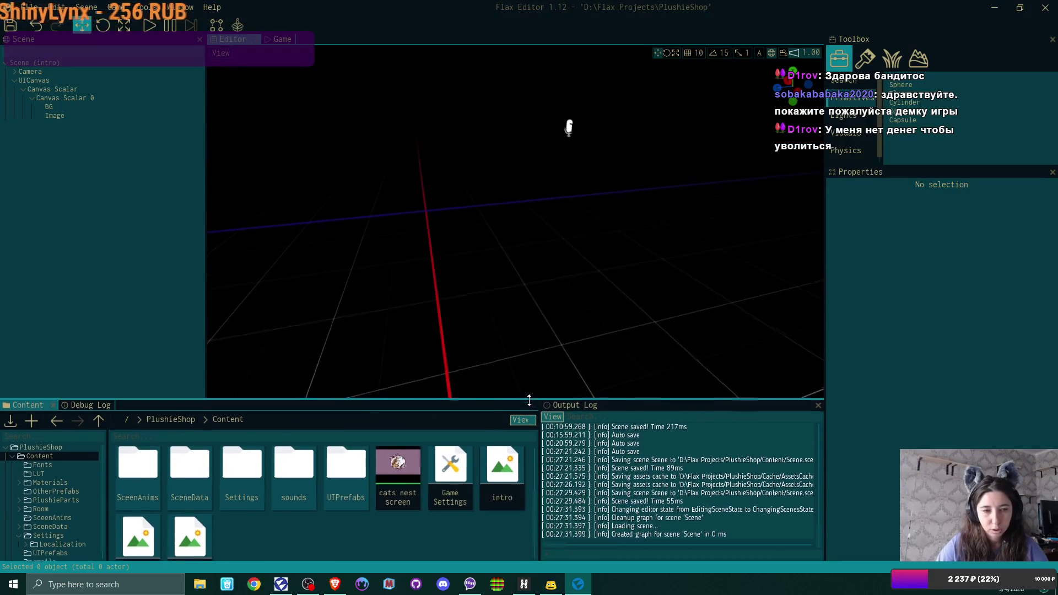
pyautogui.moveTo(205, 215); pyautogui.dragTo(180, 215)
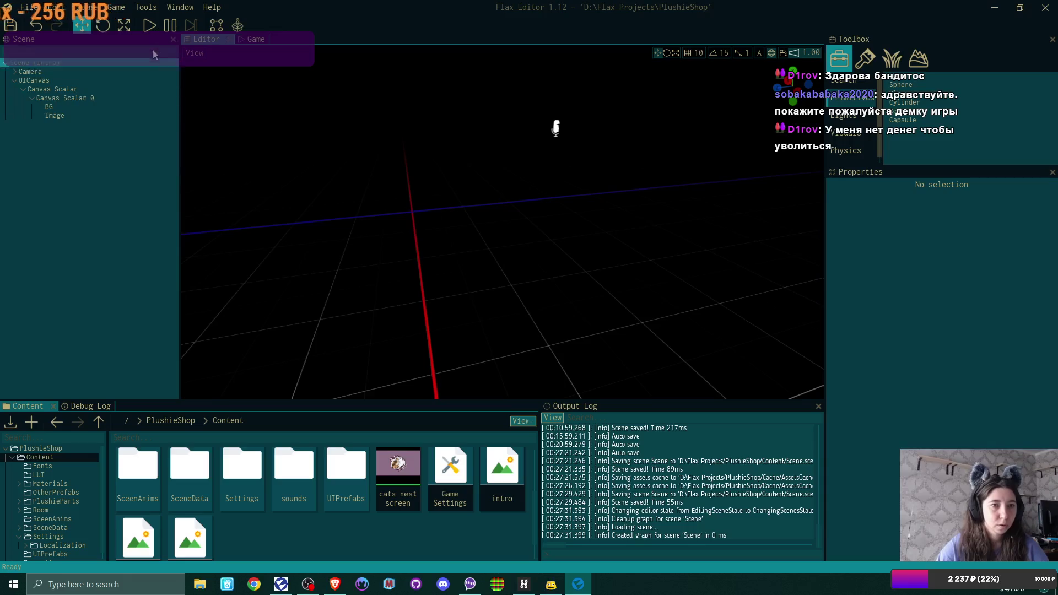
# Run the game and start a New Game, overwriting the existing save slot.
pyautogui.click(149, 25)
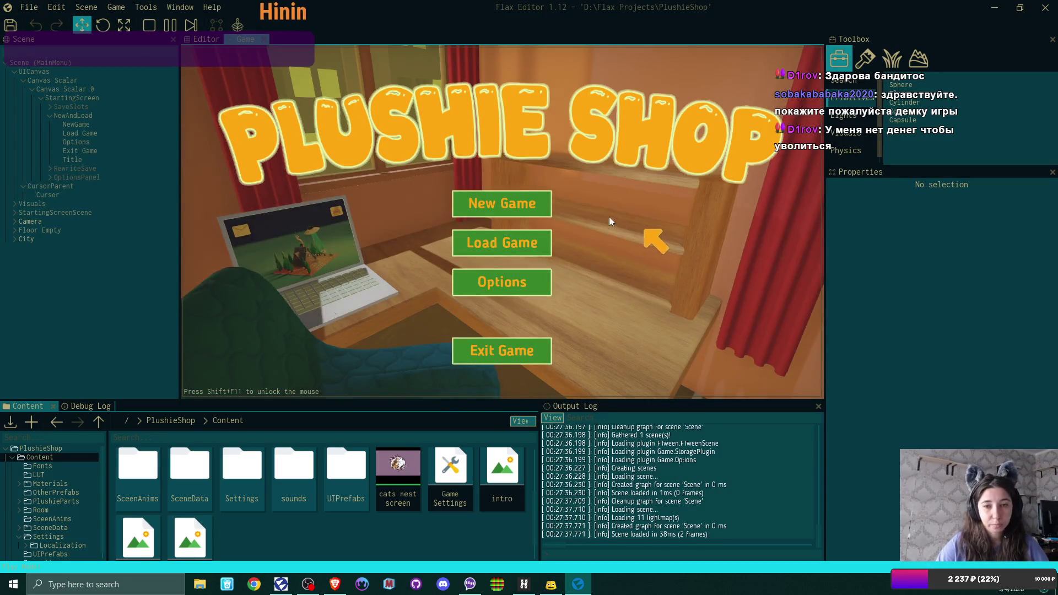
pyautogui.click(515, 201)
pyautogui.click(515, 203)
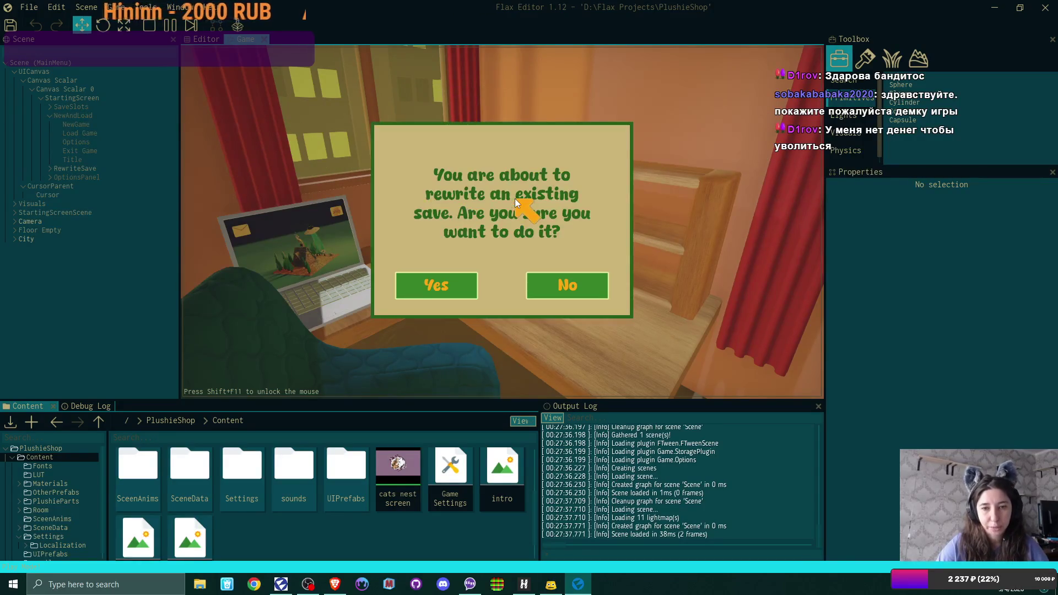
pyautogui.click(434, 283)
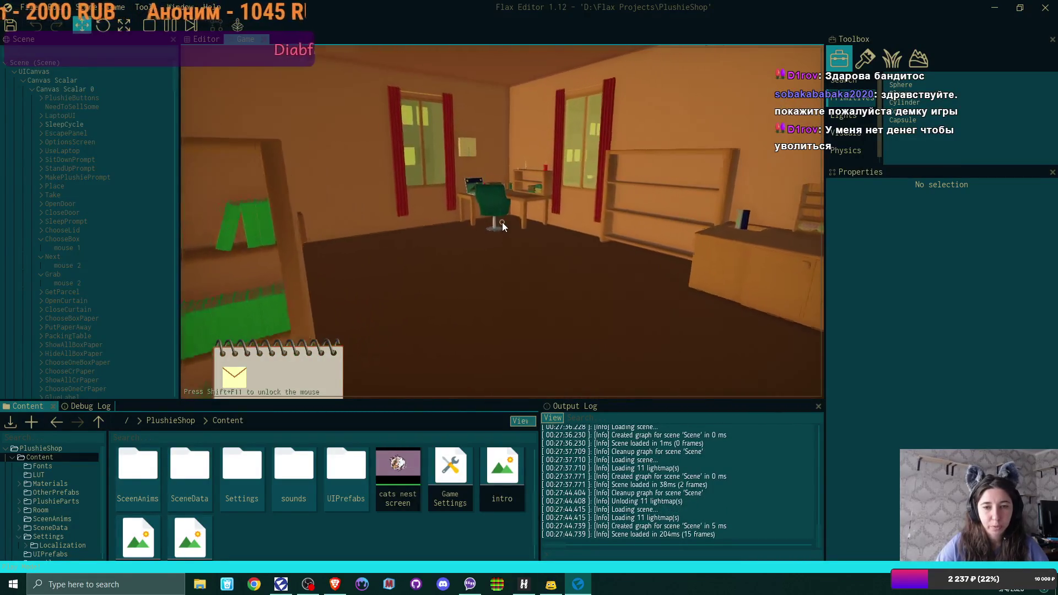
# Pause with Esc, open Options, then close it to return to the room.
pyautogui.press('Escape')
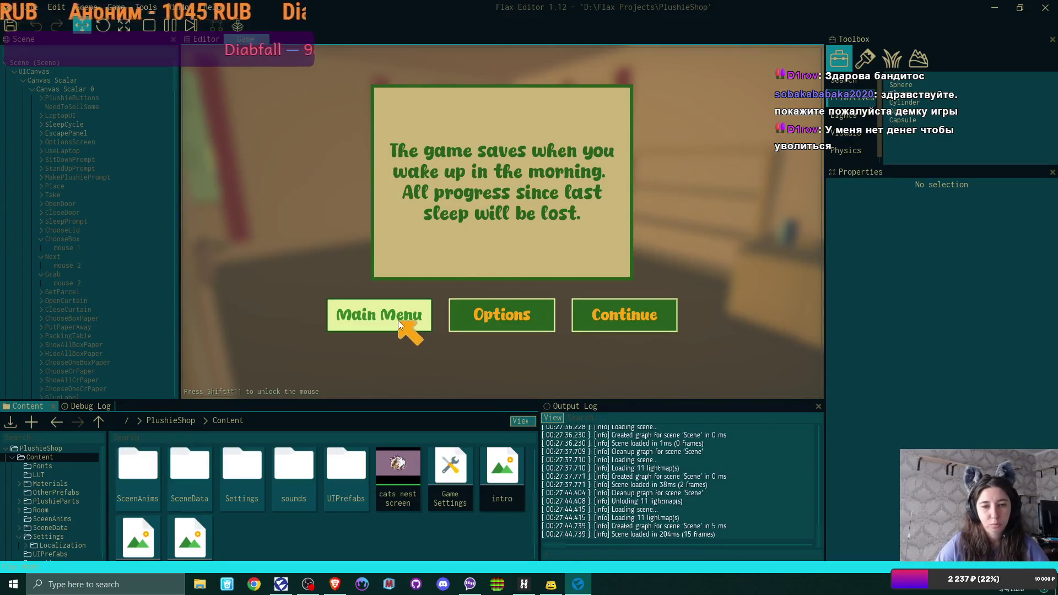
pyautogui.click(488, 313)
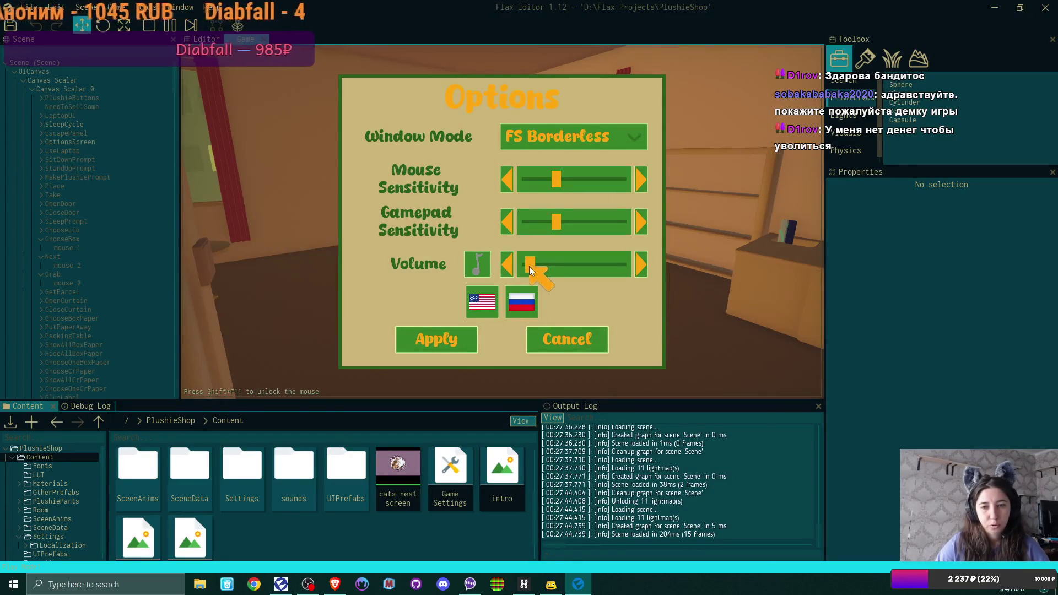
pyautogui.click(439, 333)
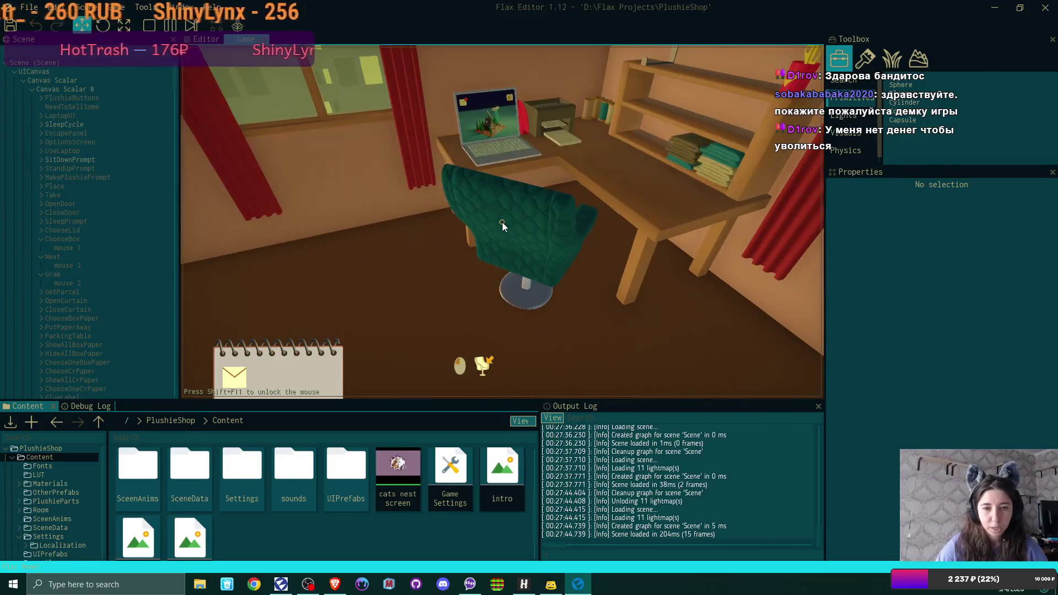
# Sit at the laptop, read the congratulations email, then close the mail.
pyautogui.click(501, 223)
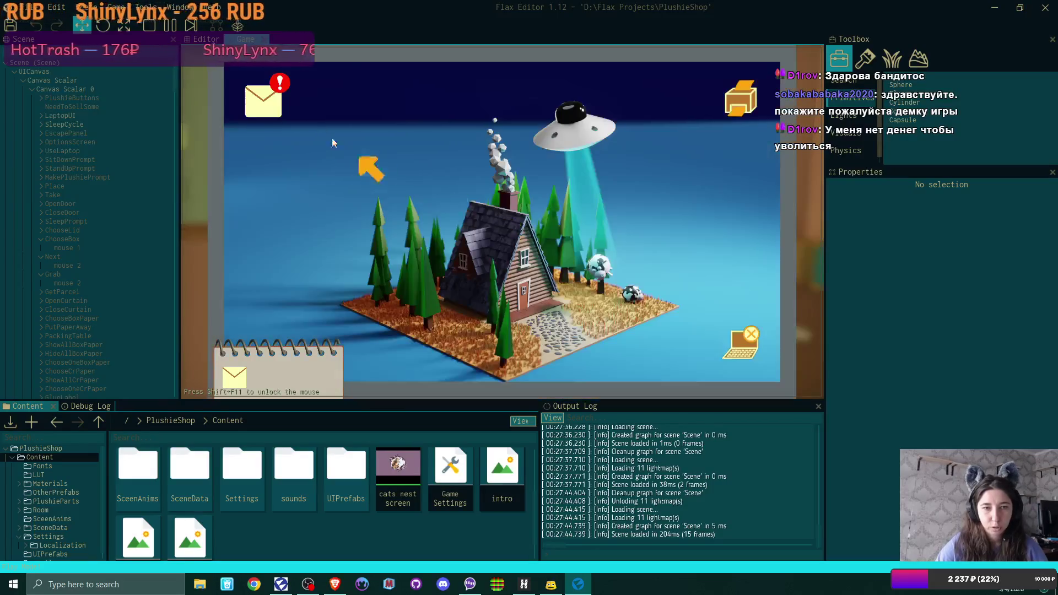
pyautogui.click(278, 100)
pyautogui.click(399, 133)
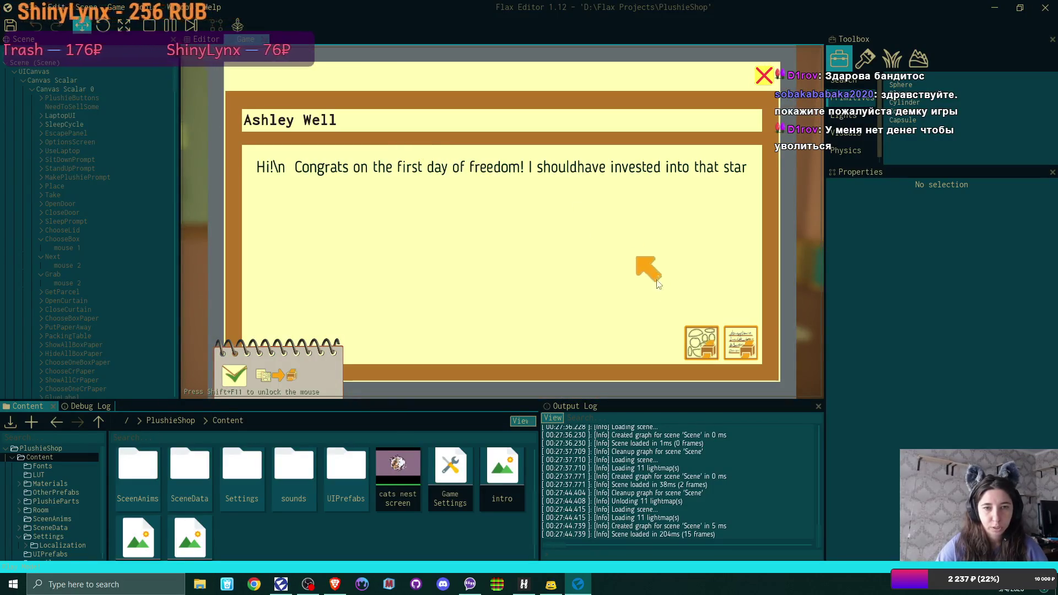
pyautogui.click(702, 346)
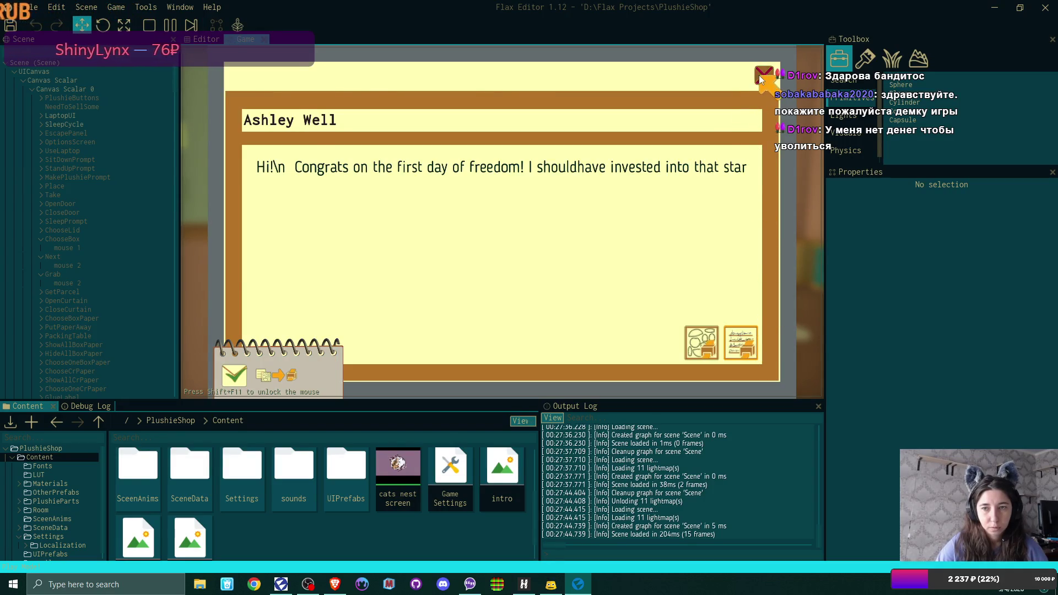
pyautogui.click(758, 75)
pyautogui.click(758, 75)
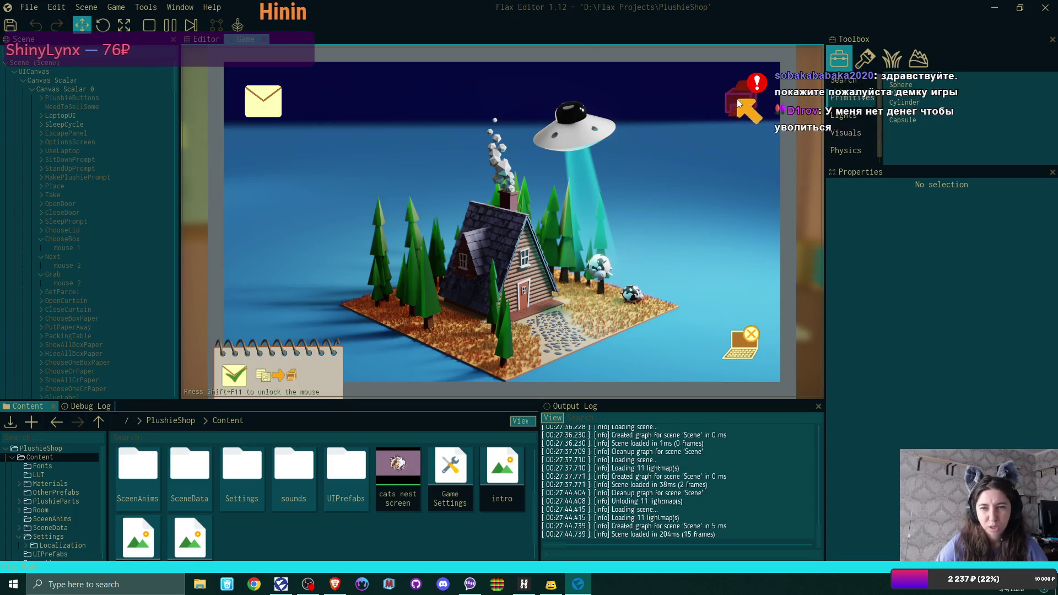
# Open the packing list and the first plushie's address label for editing.
pyautogui.click(738, 102)
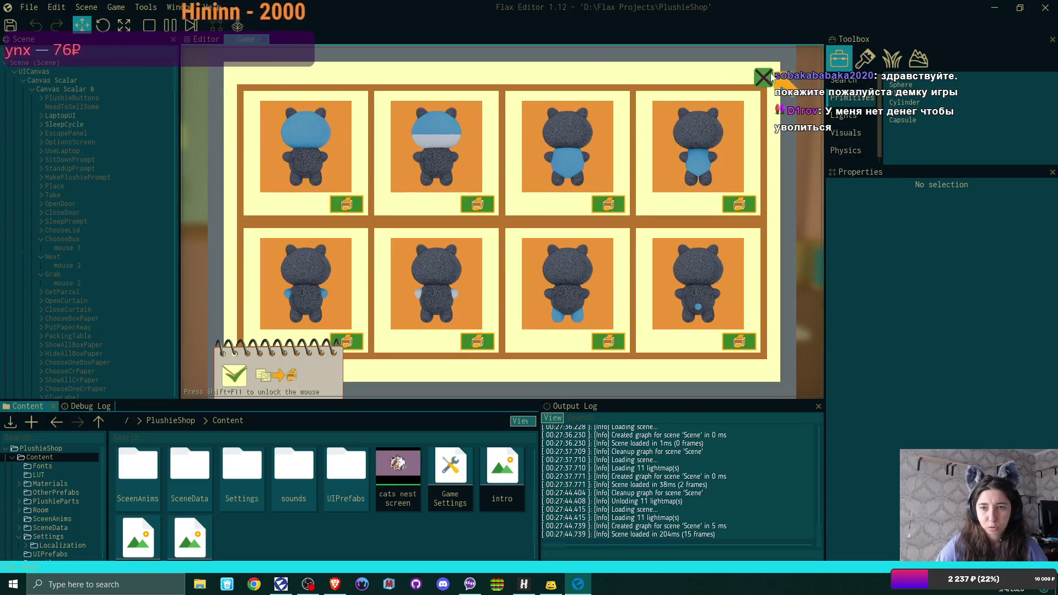
pyautogui.click(359, 203)
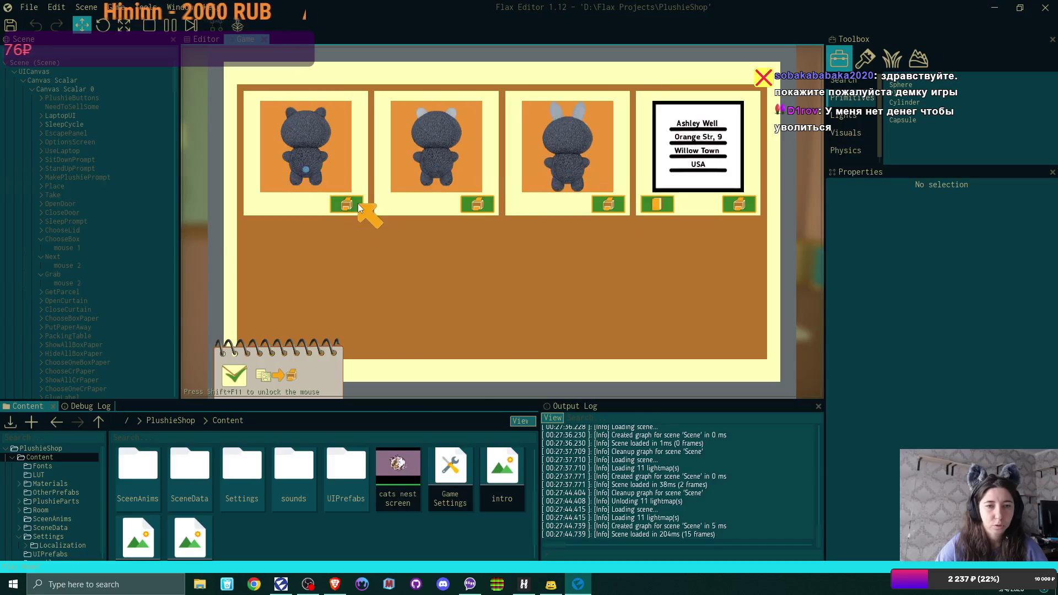
pyautogui.click(266, 199)
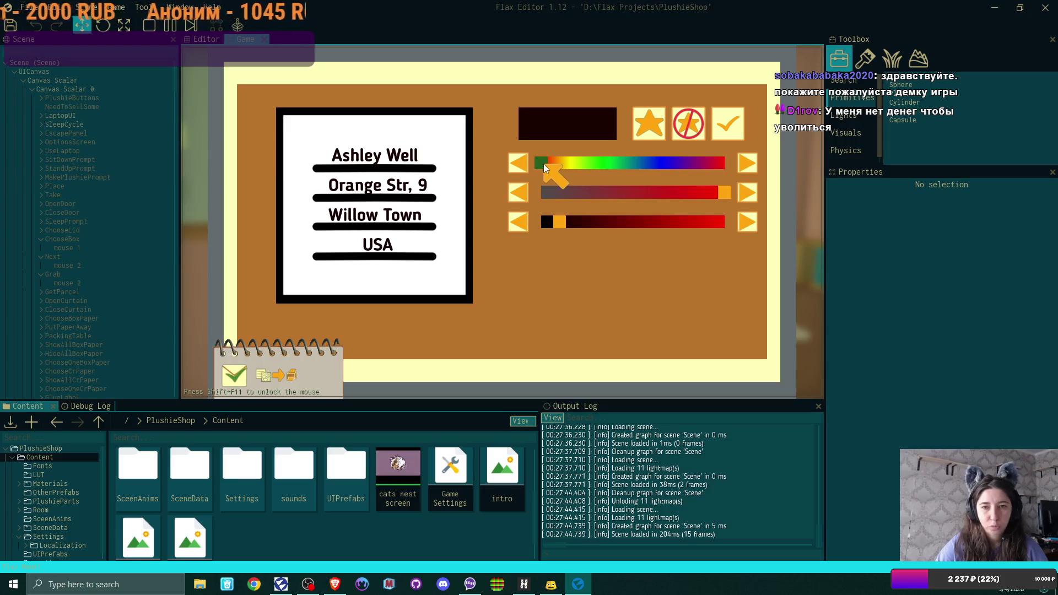
# Colour the address label text purple, confirm it, close the label panel and leave the laptop.
pyautogui.moveTo(544, 164); pyautogui.dragTo(664, 163)
pyautogui.moveTo(564, 218); pyautogui.dragTo(689, 221)
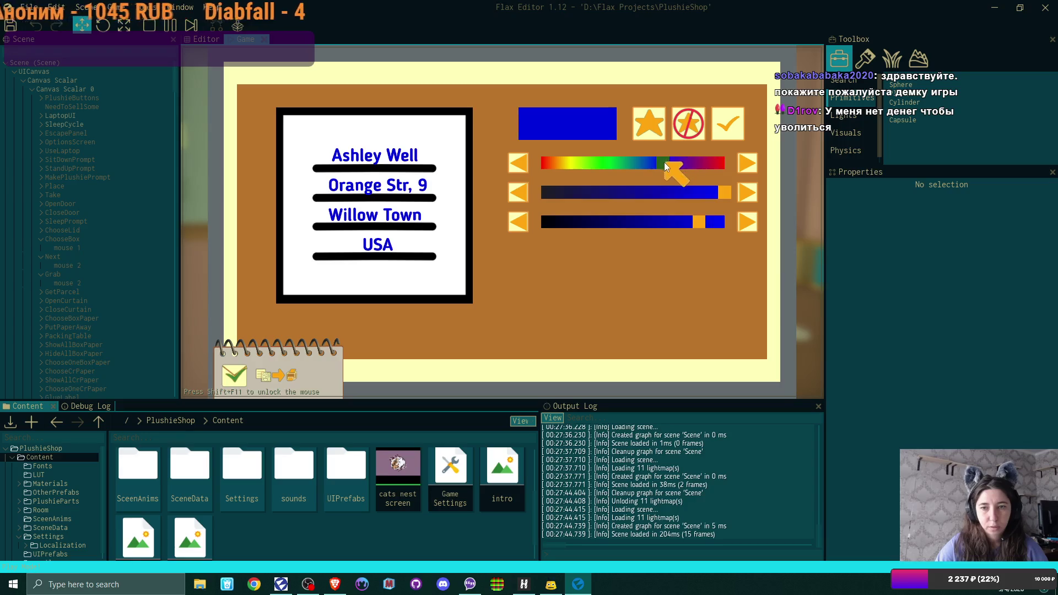
pyautogui.moveTo(663, 162); pyautogui.dragTo(692, 164)
pyautogui.click(727, 124)
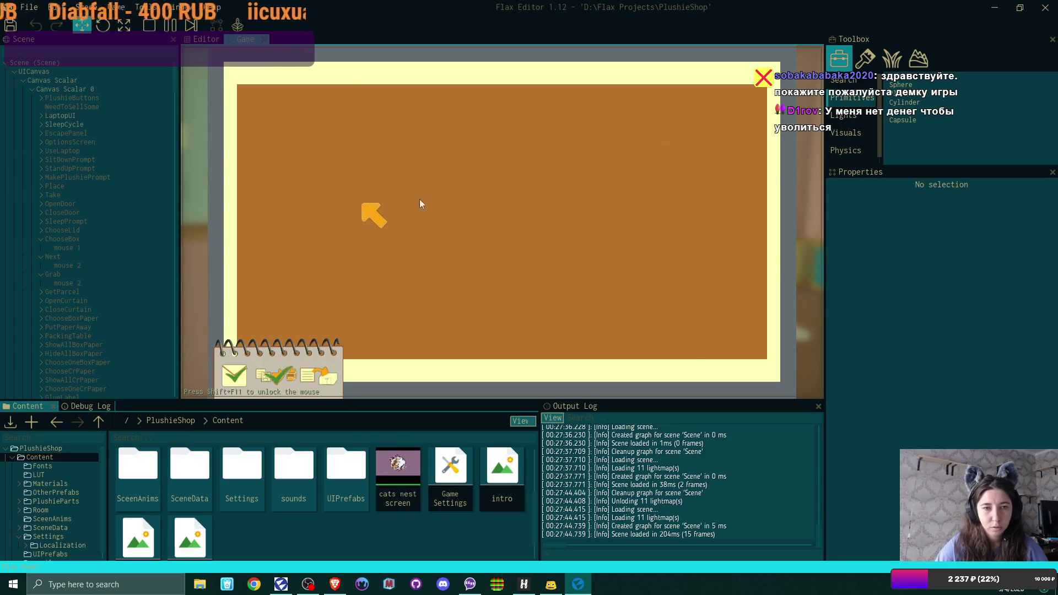
pyautogui.click(764, 78)
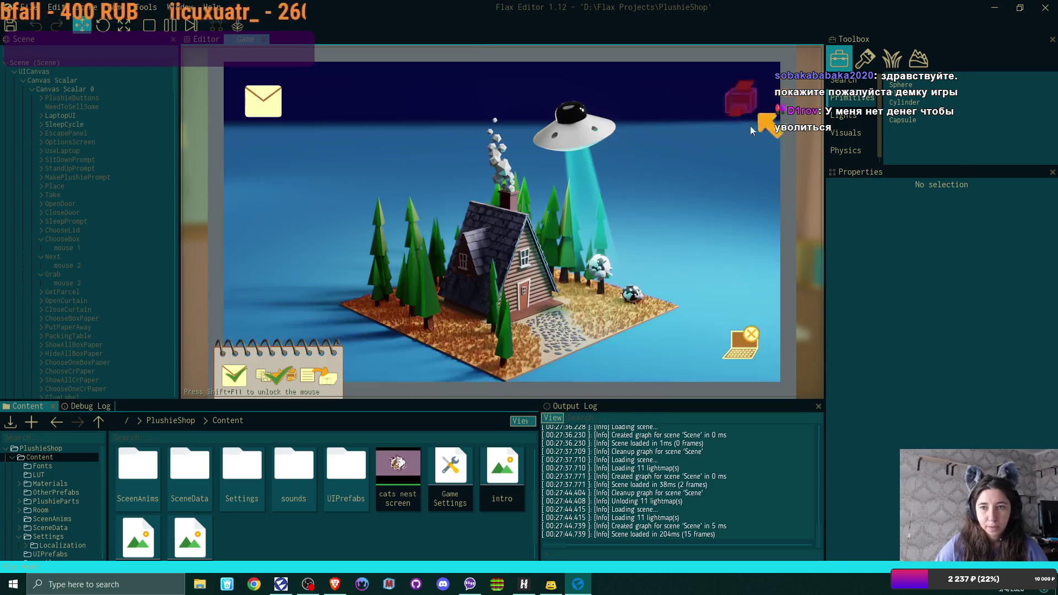
pyautogui.click(750, 335)
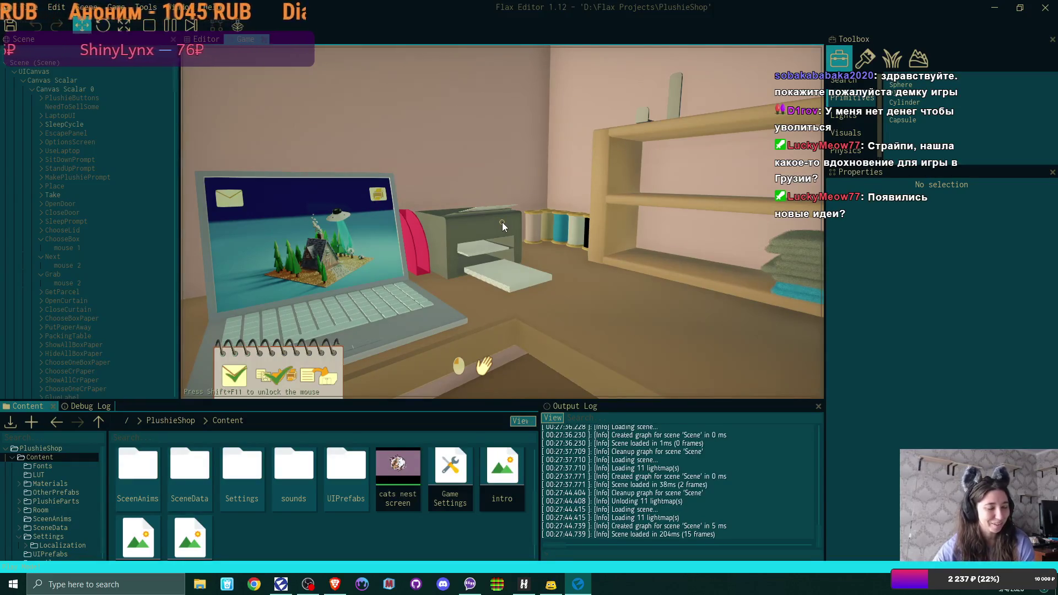
# Collect the printed address label and go to the plushie crafting shelf.
pyautogui.click(501, 222)
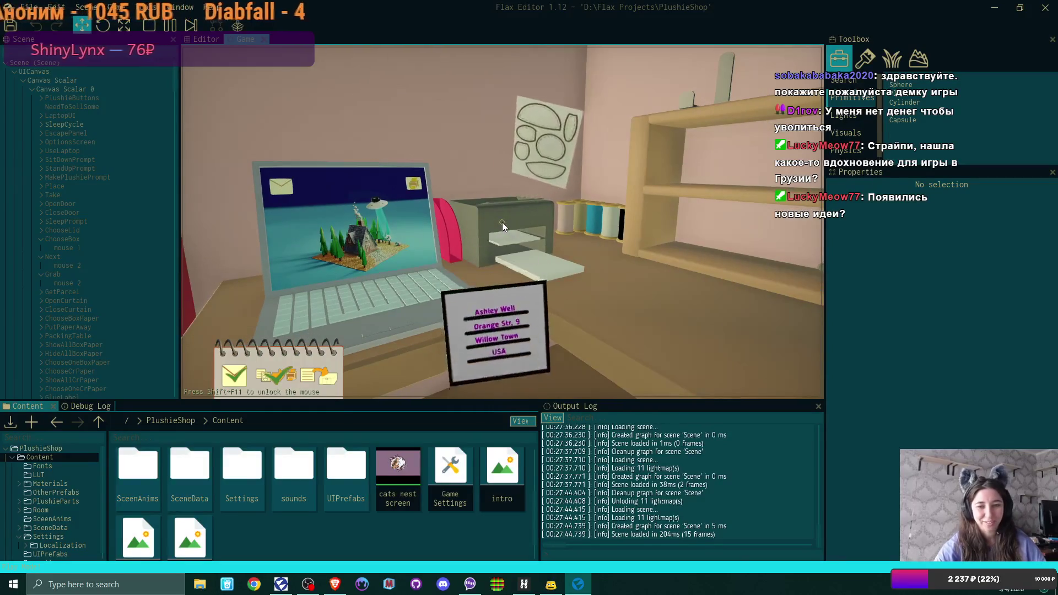
pyautogui.click(502, 223)
pyautogui.click(501, 223)
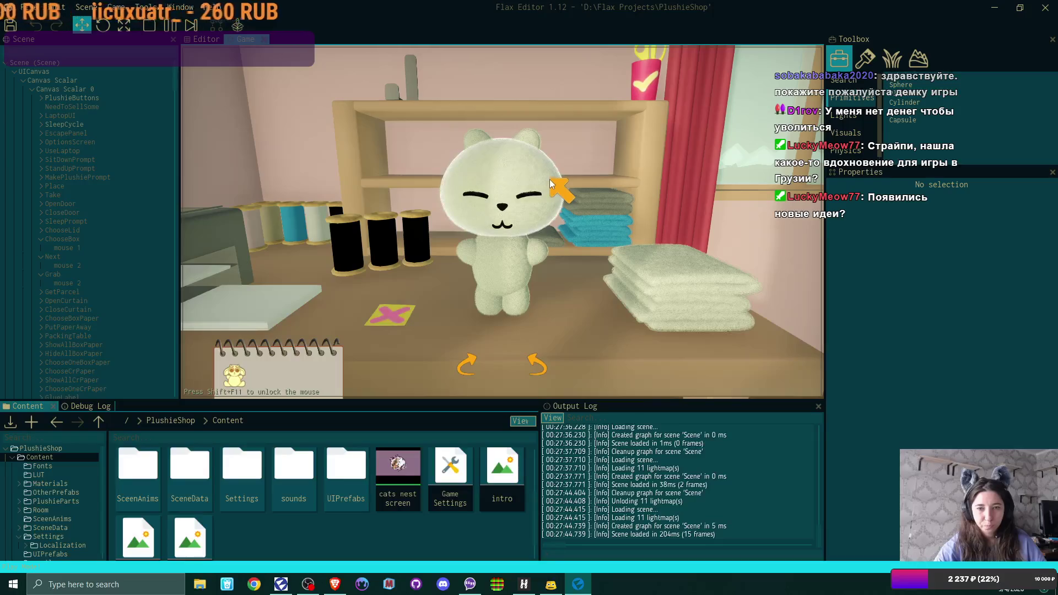
# Make the plushie blue with wider cream arms and tall bunny ears, checking it from all sides.
pyautogui.click(689, 285)
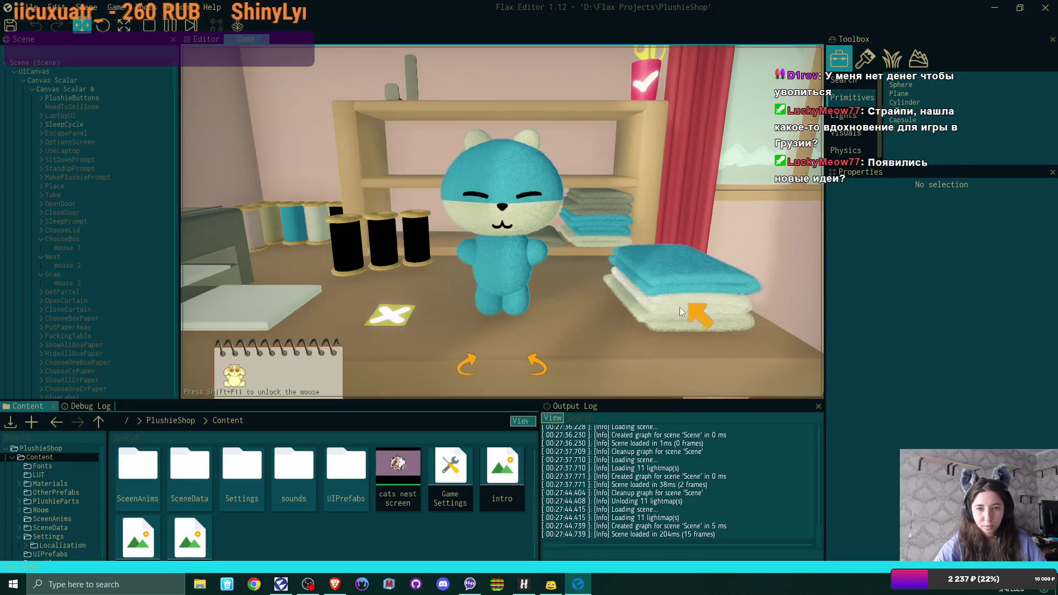
pyautogui.click(501, 271)
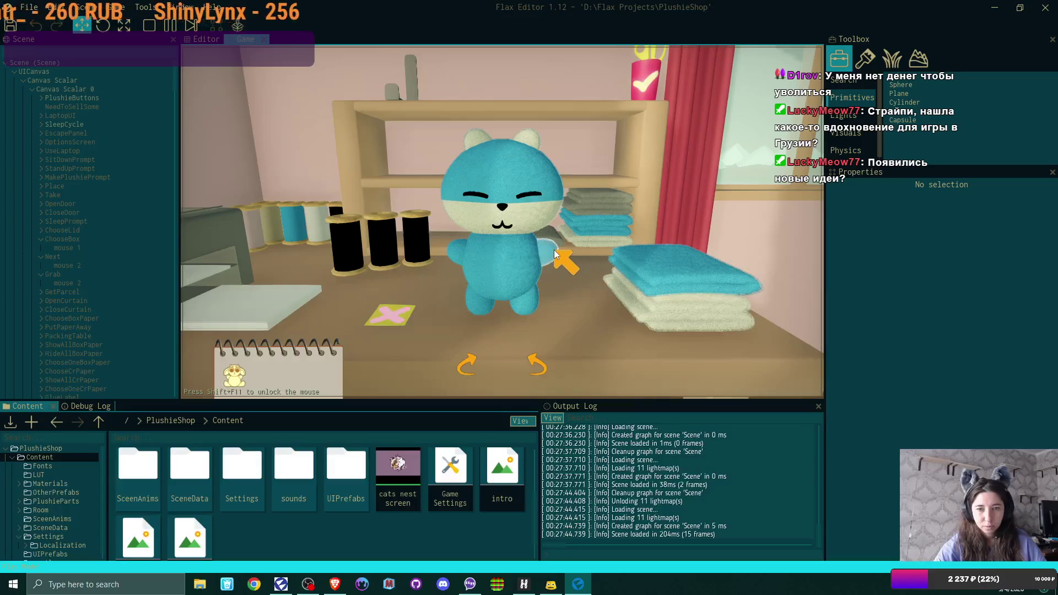
pyautogui.click(531, 134)
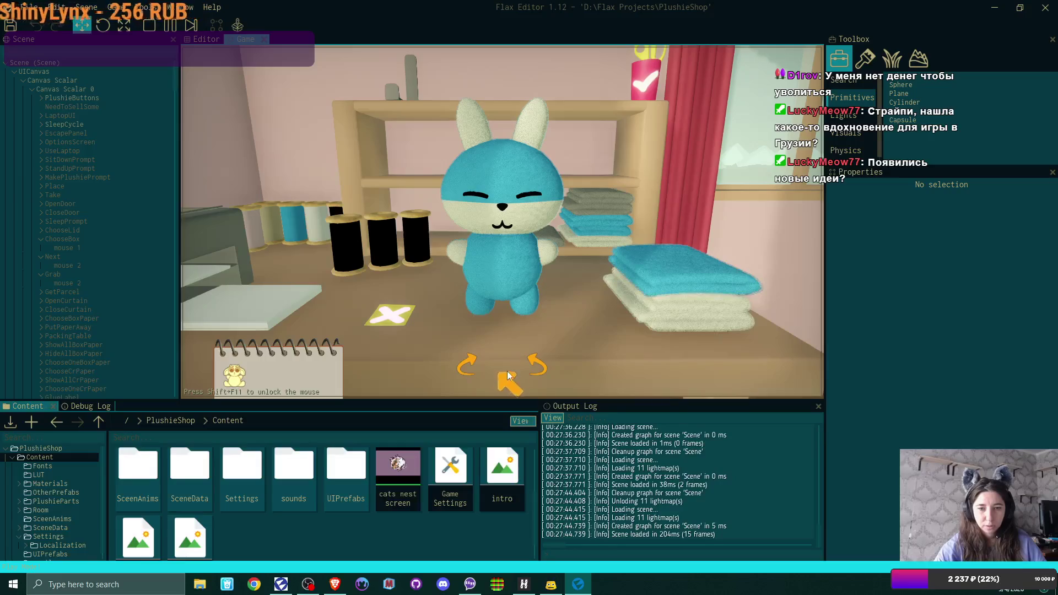
pyautogui.click(531, 363)
pyautogui.click(530, 362)
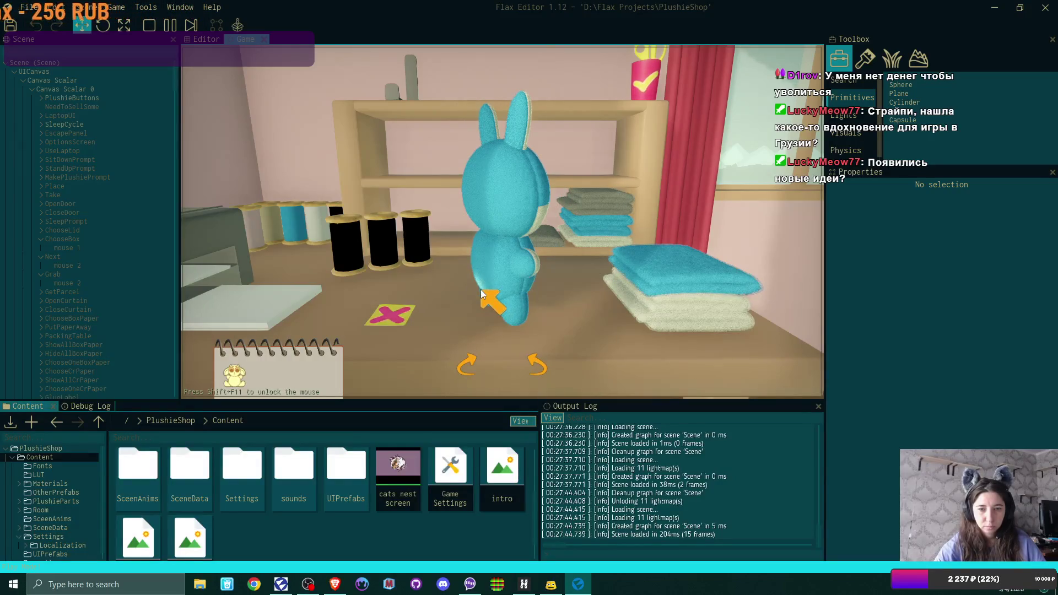
pyautogui.click(541, 364)
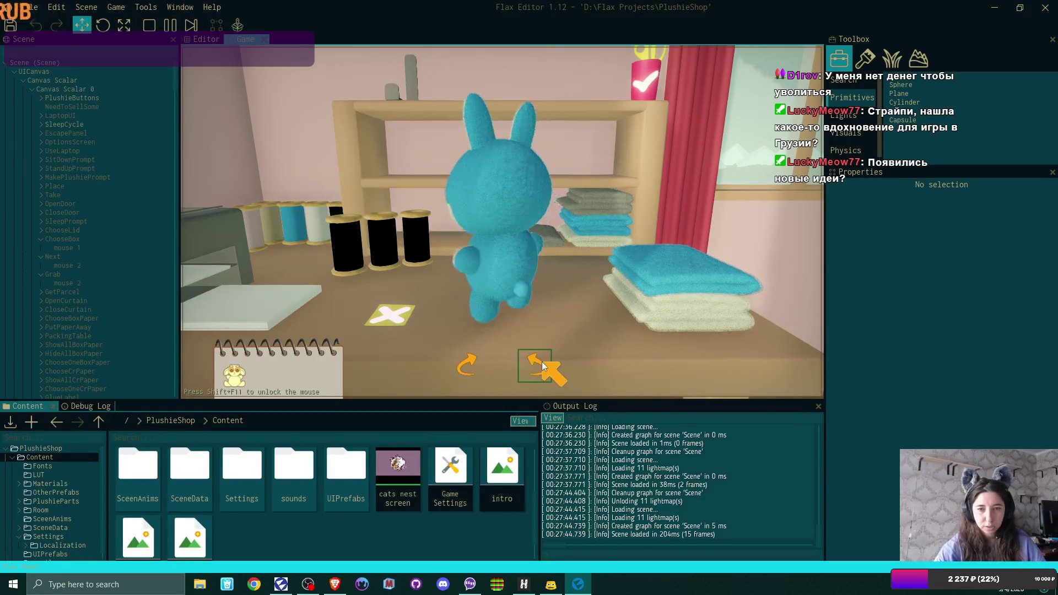
pyautogui.click(542, 366)
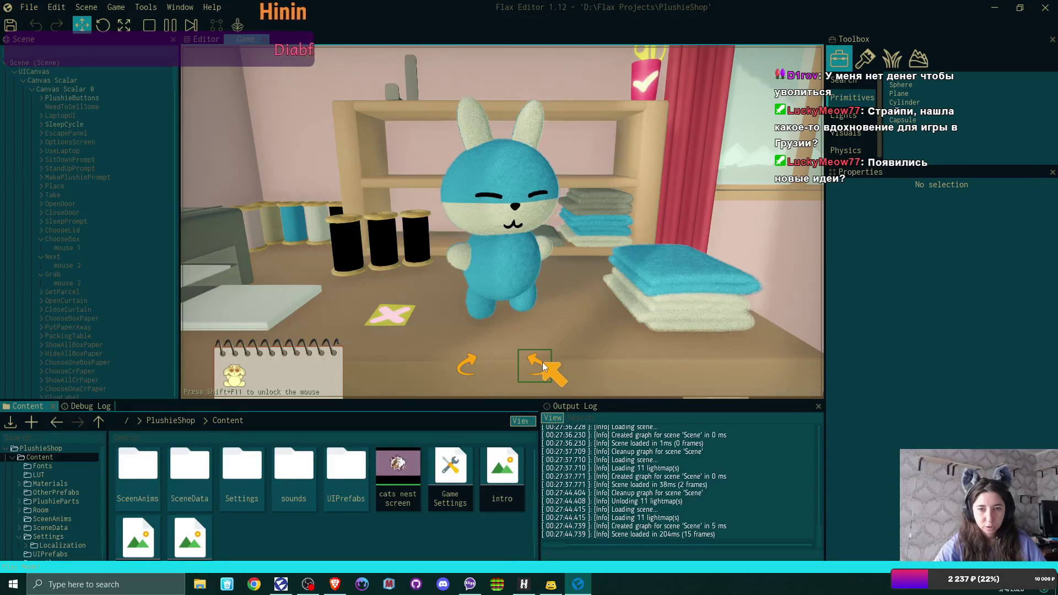
# Give the plushie a cat mouth and angry eyes, finish it and carry it to the packing table.
pyautogui.click(470, 364)
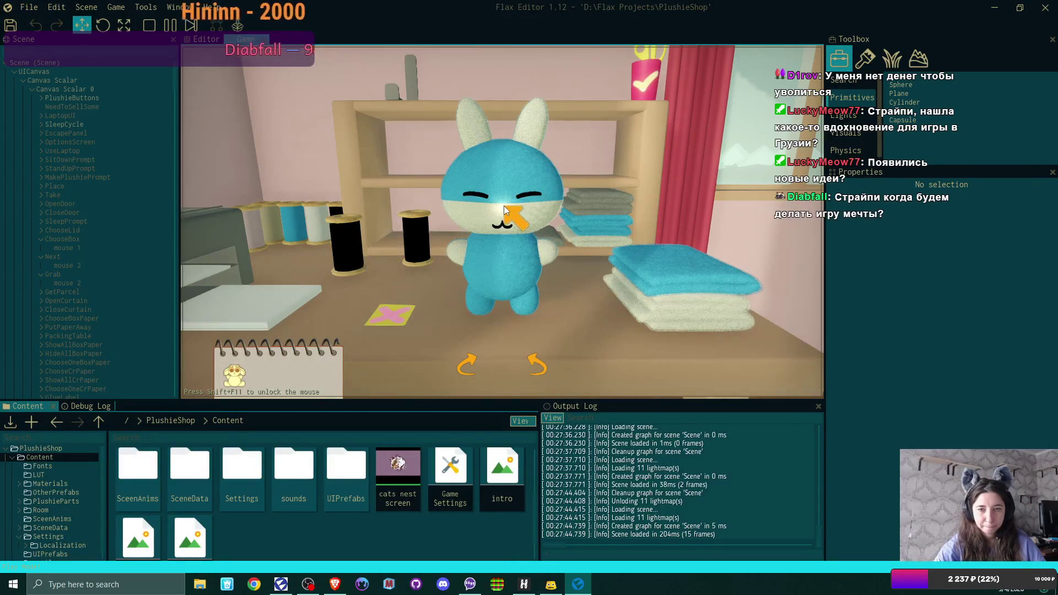
pyautogui.click(503, 206)
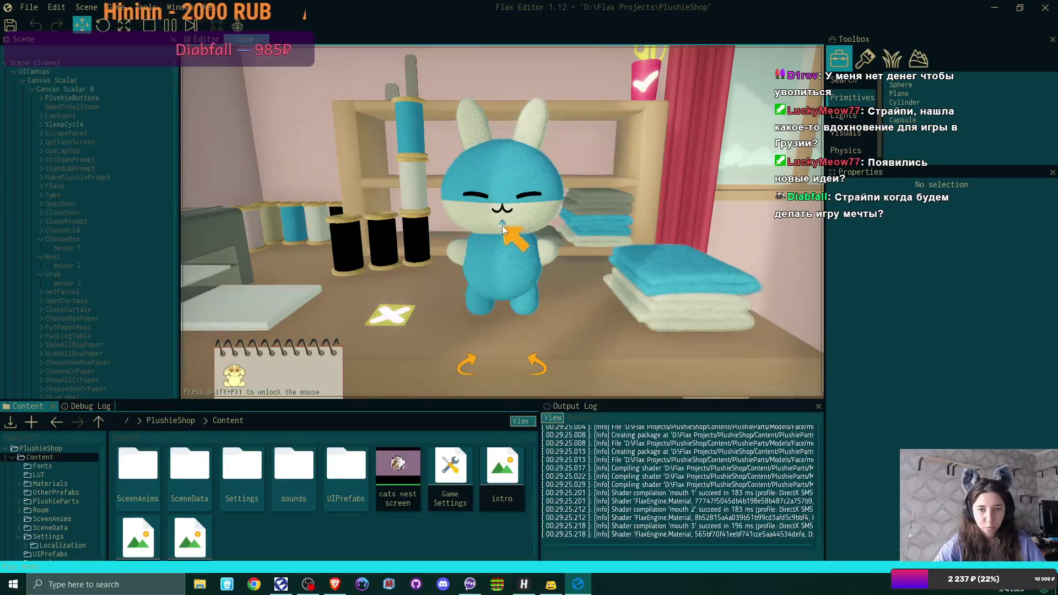
pyautogui.click(504, 226)
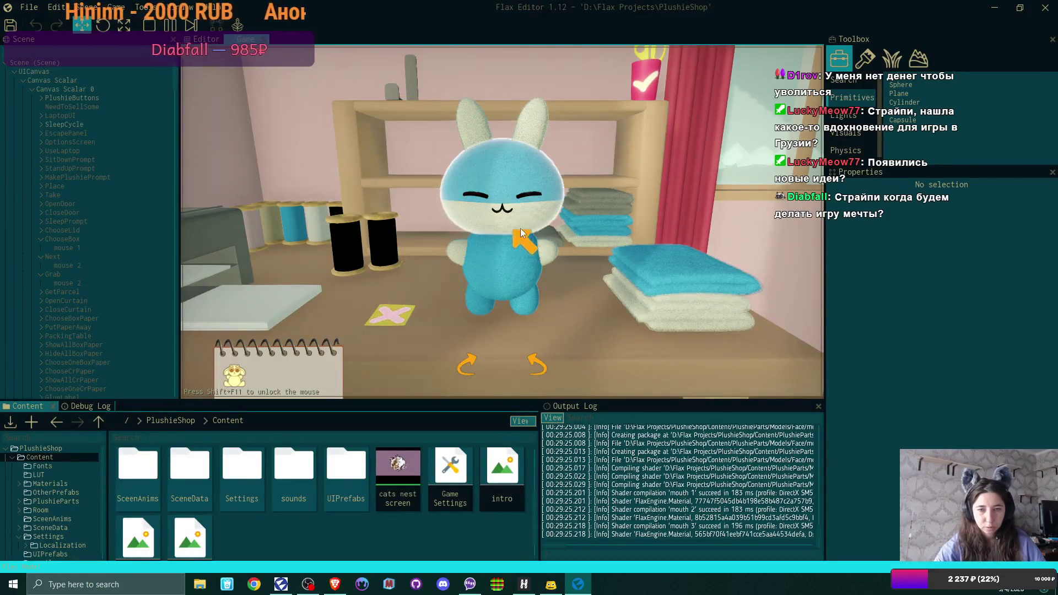
pyautogui.click(535, 190)
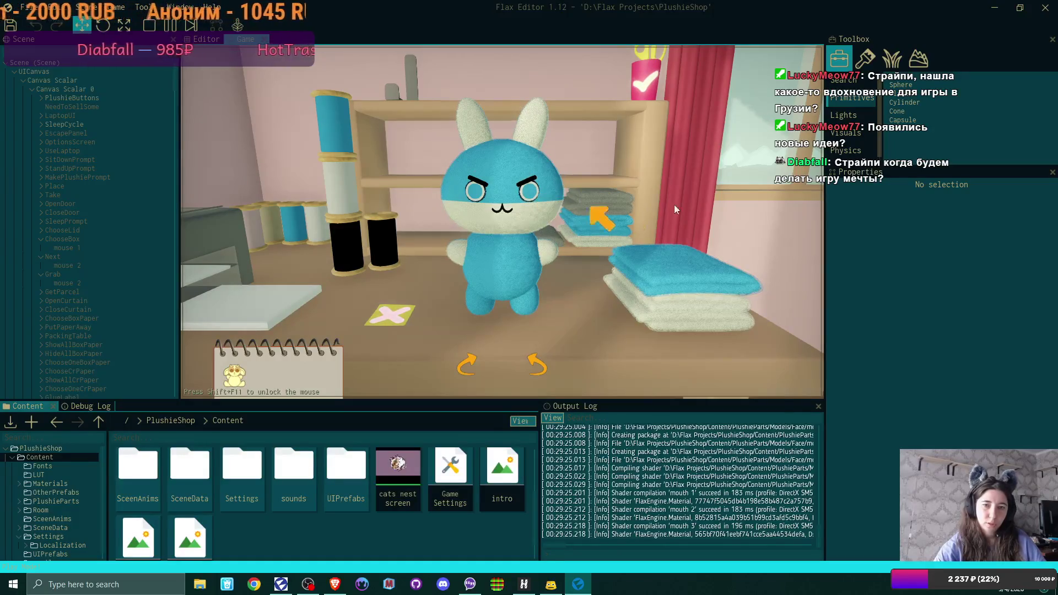
pyautogui.click(502, 223)
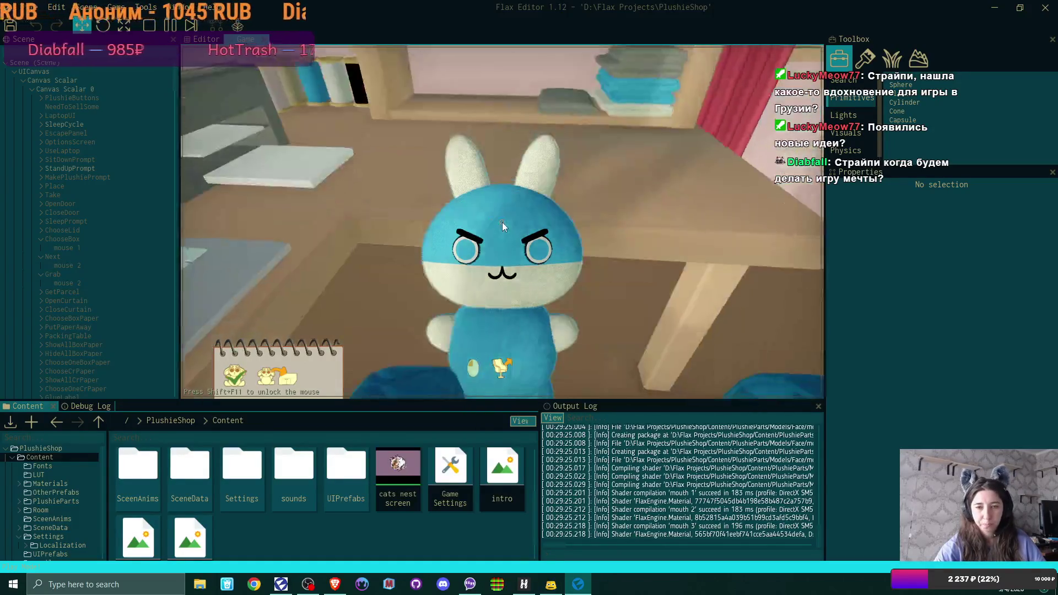
pyautogui.click(501, 223)
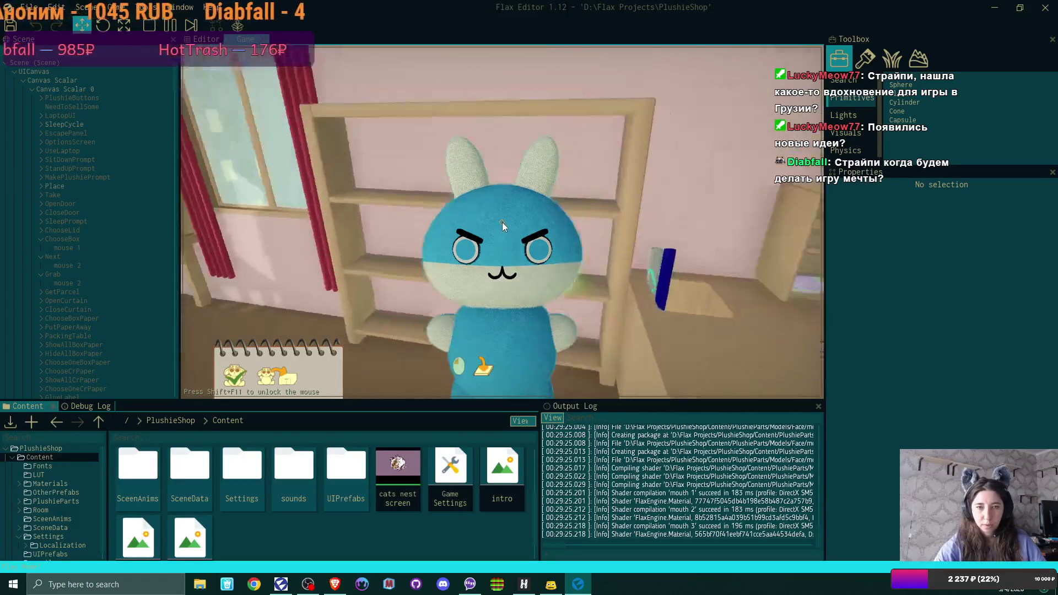
pyautogui.click(501, 222)
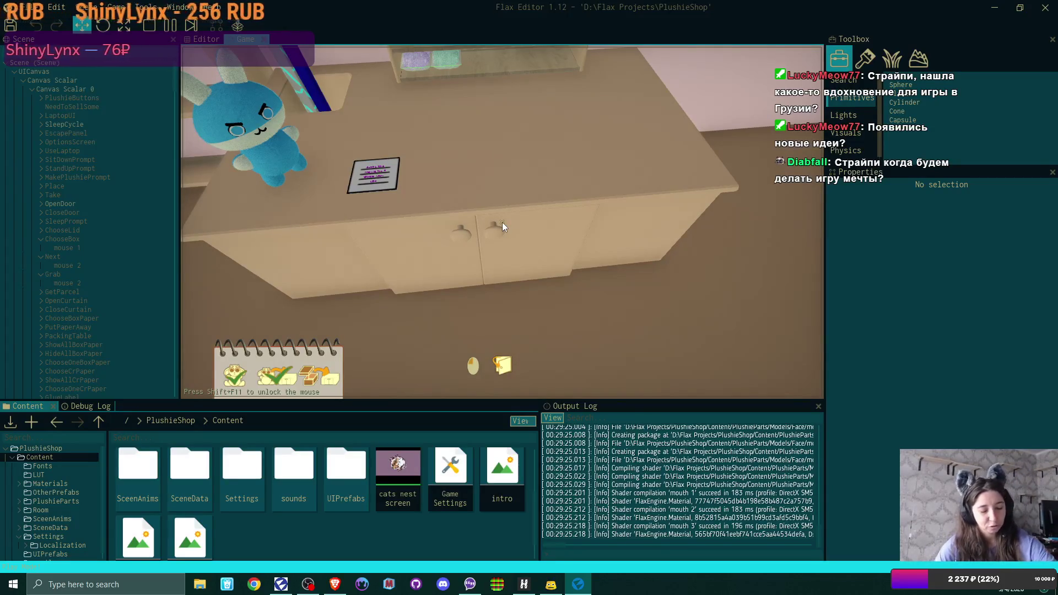
# Take paper from the cabinet under the packing table and bring out a packing box.
pyautogui.click(501, 223)
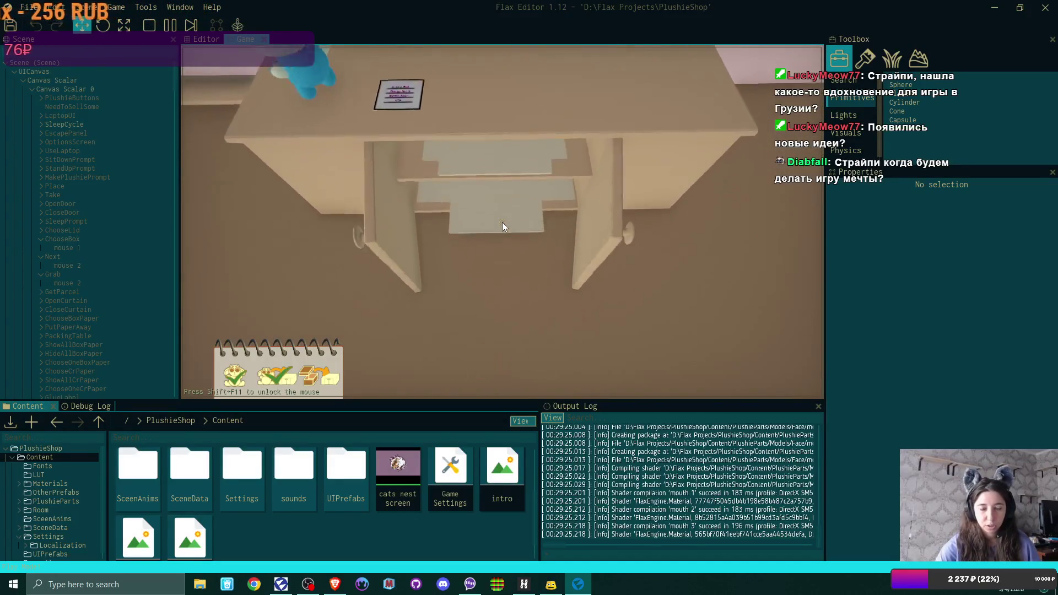
pyautogui.click(502, 222)
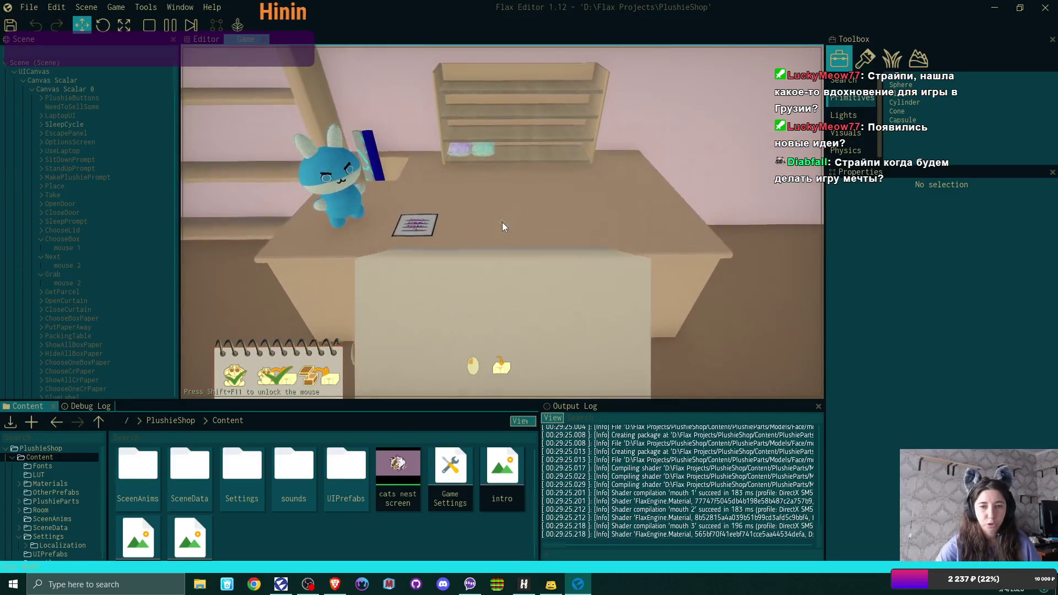
pyautogui.click(503, 226)
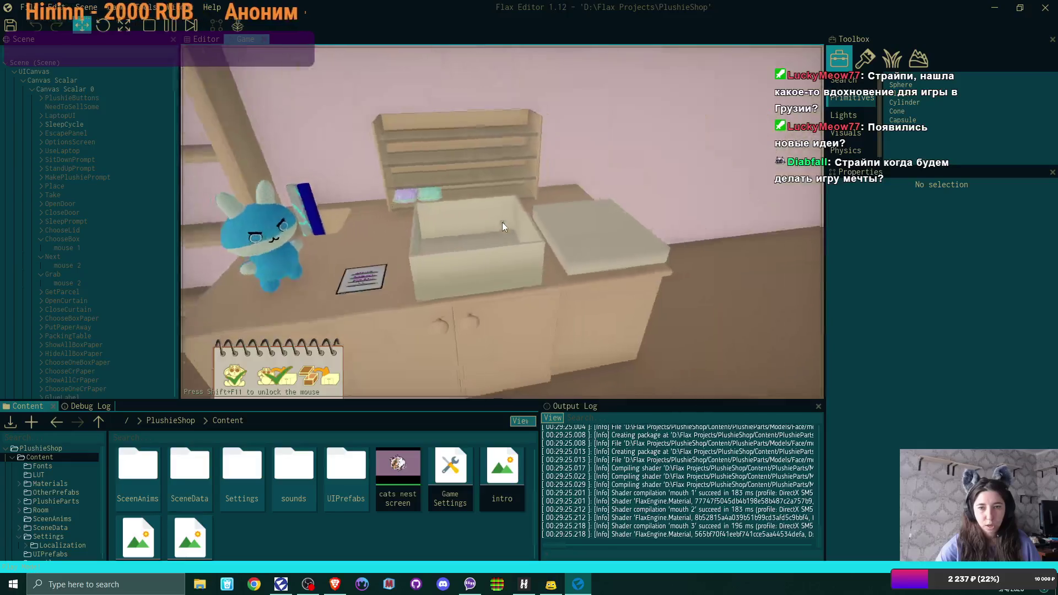
# Put the bunny plushie in the box with shredded filler, tape the lid shut, and attach the address label.
pyautogui.click(503, 226)
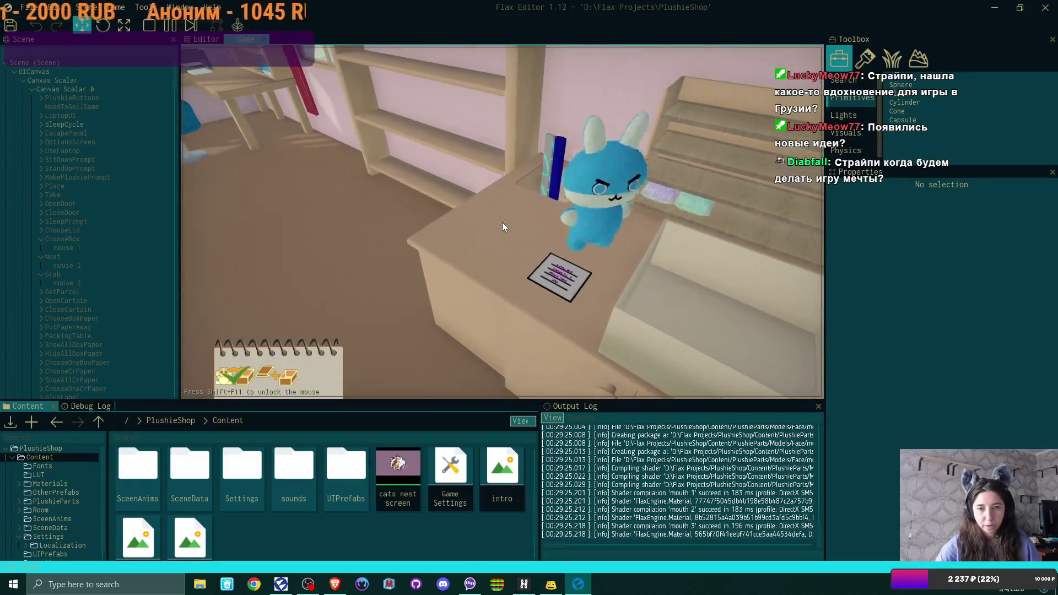
pyautogui.click(502, 226)
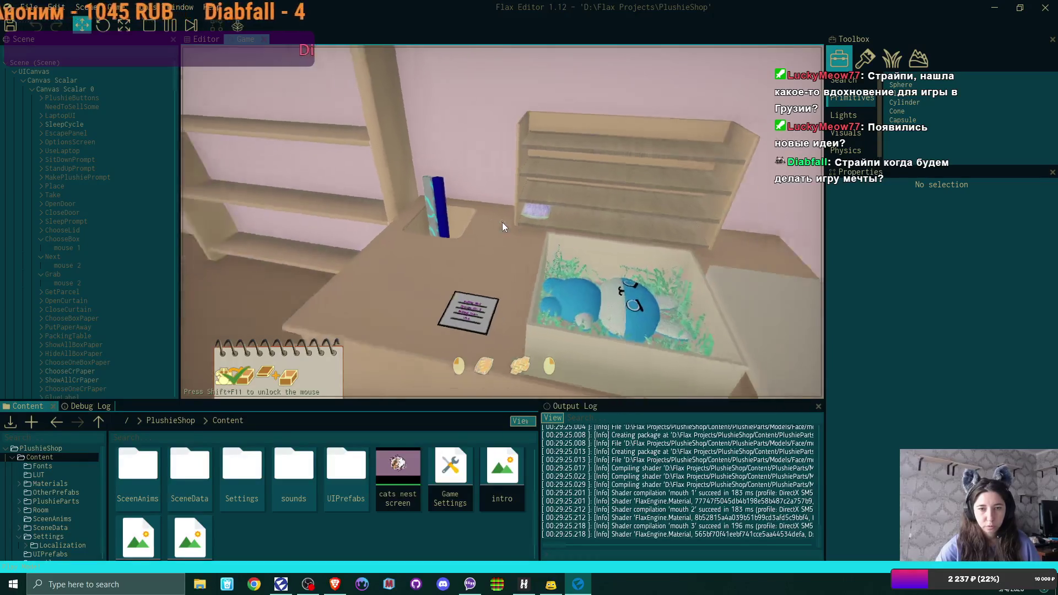
pyautogui.click(502, 226)
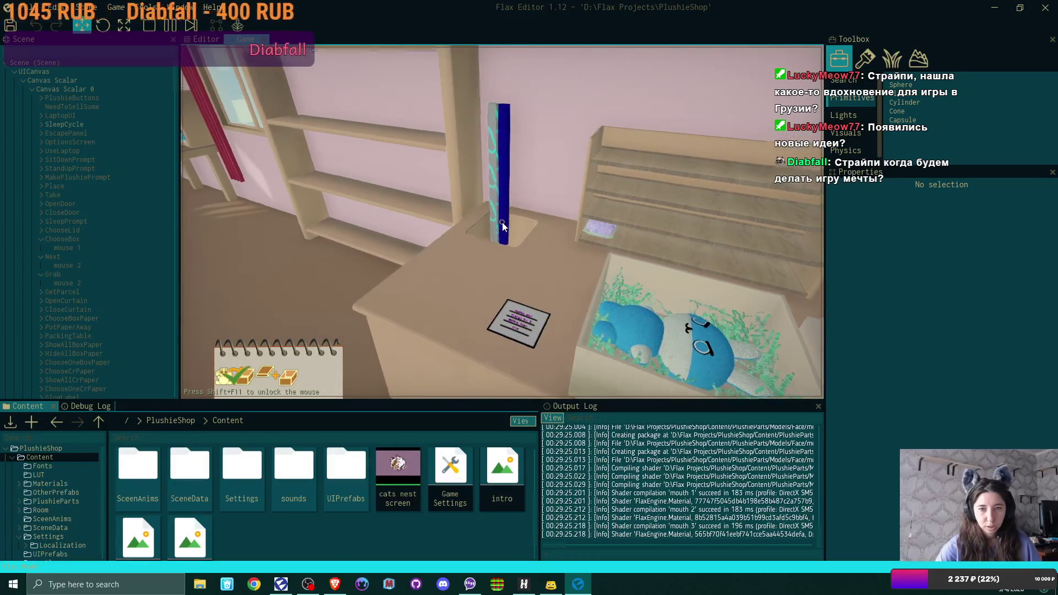
pyautogui.click(502, 226)
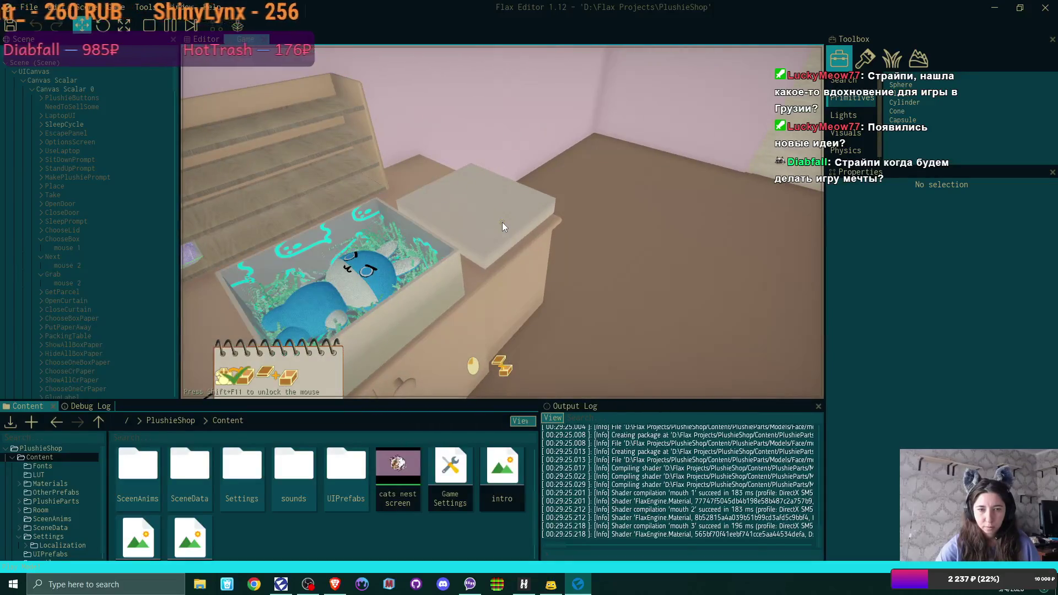
pyautogui.click(503, 227)
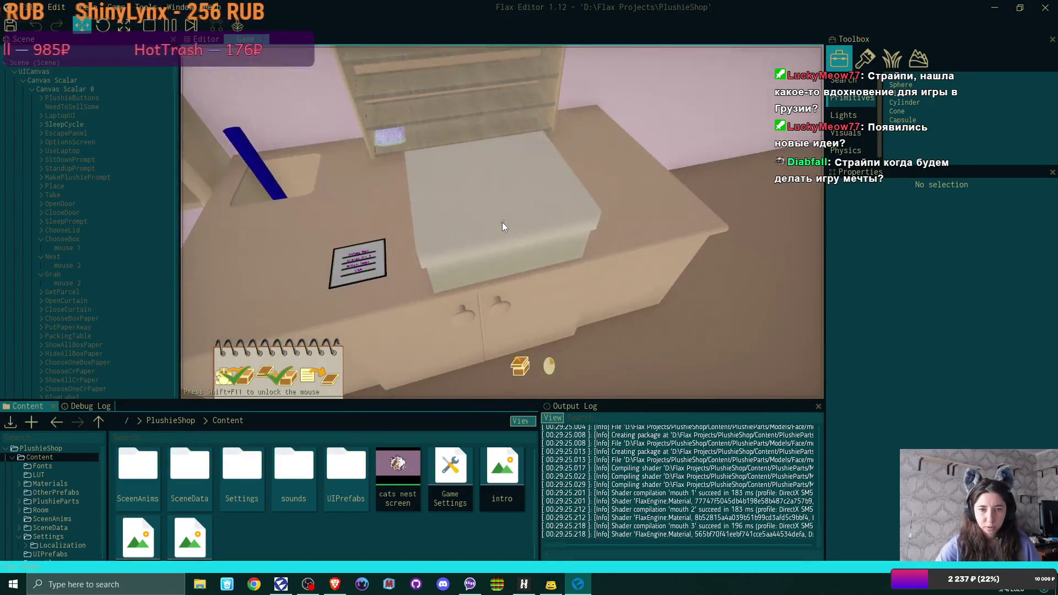
pyautogui.click(502, 227)
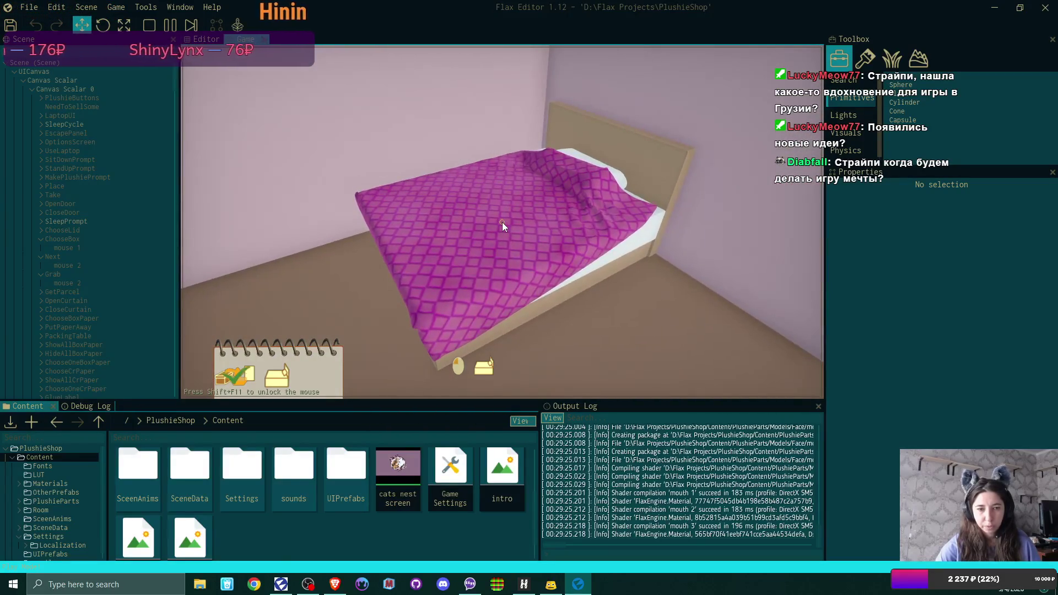
# Sleep in the bed to end the day, then dismiss the $100 day summary.
pyautogui.click(503, 226)
pyautogui.click(444, 281)
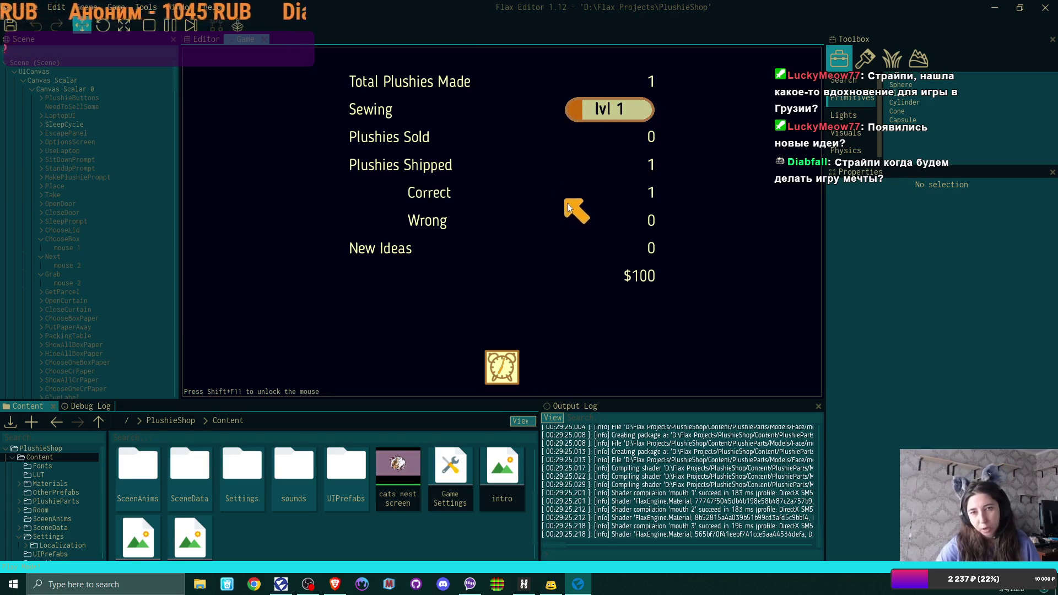
pyautogui.click(506, 370)
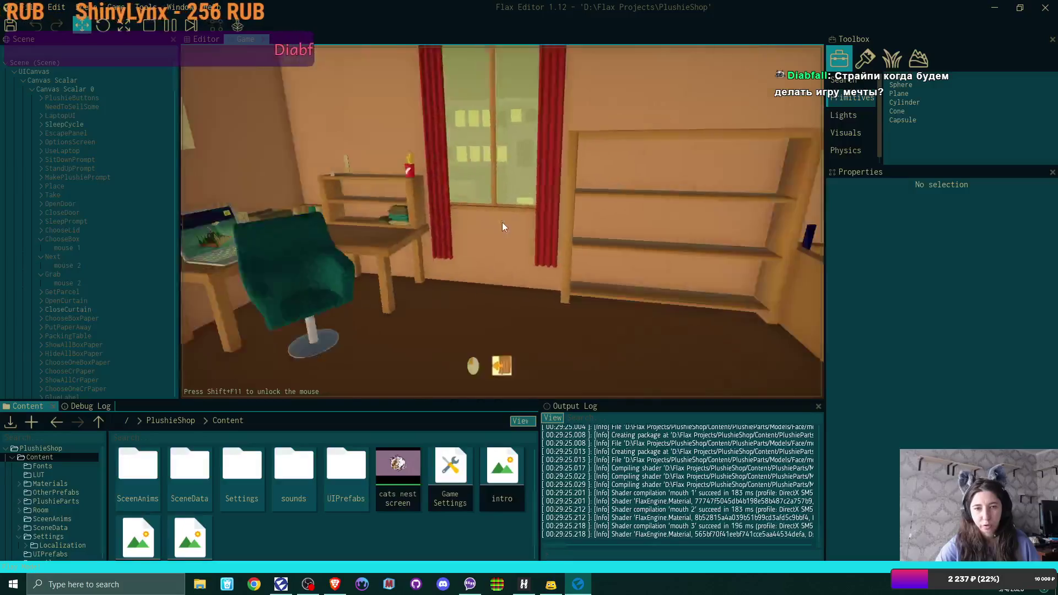
# Follow the supplies store link in the Bmail message, close the mail, and open the store.
pyautogui.click(492, 226)
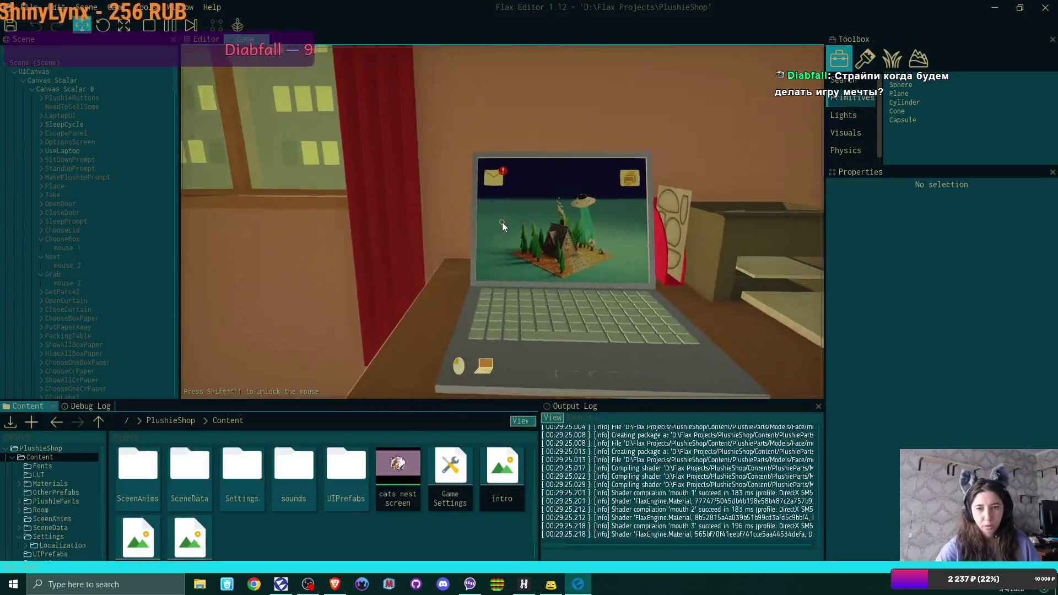
pyautogui.click(277, 104)
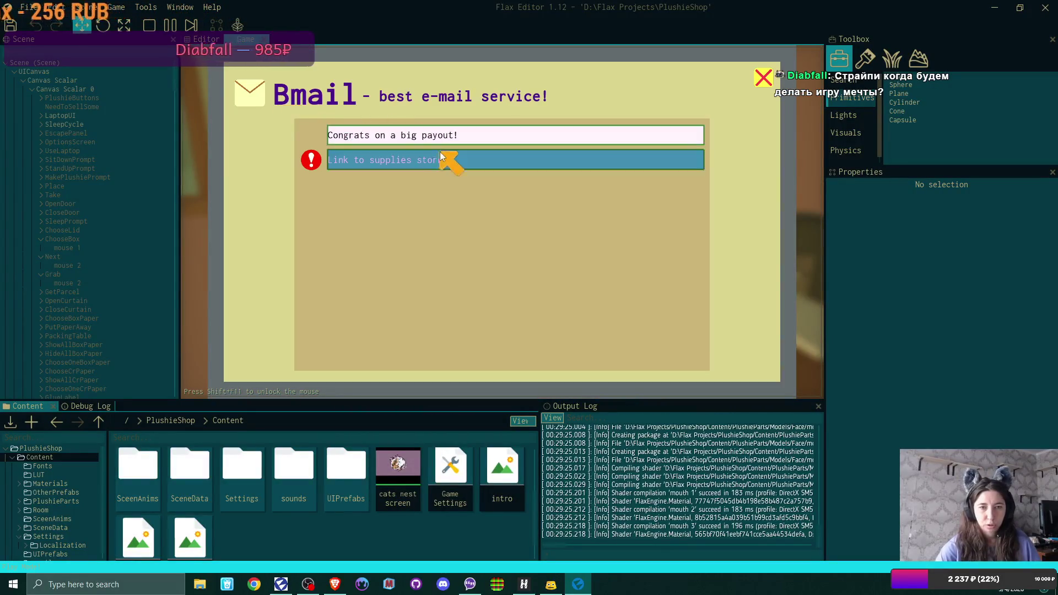
pyautogui.click(441, 160)
pyautogui.click(503, 340)
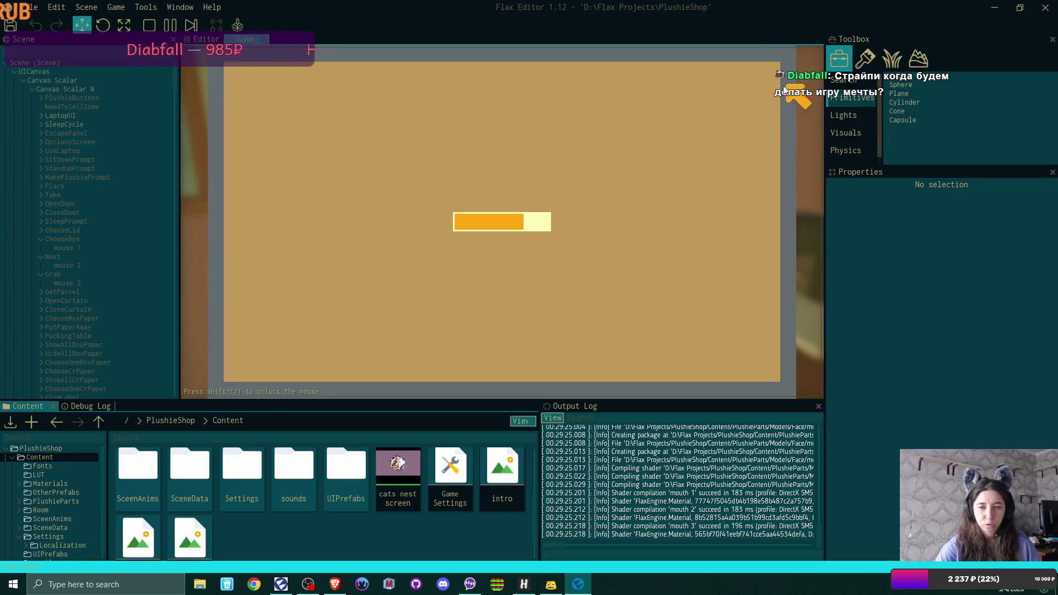
pyautogui.click(764, 77)
pyautogui.click(762, 76)
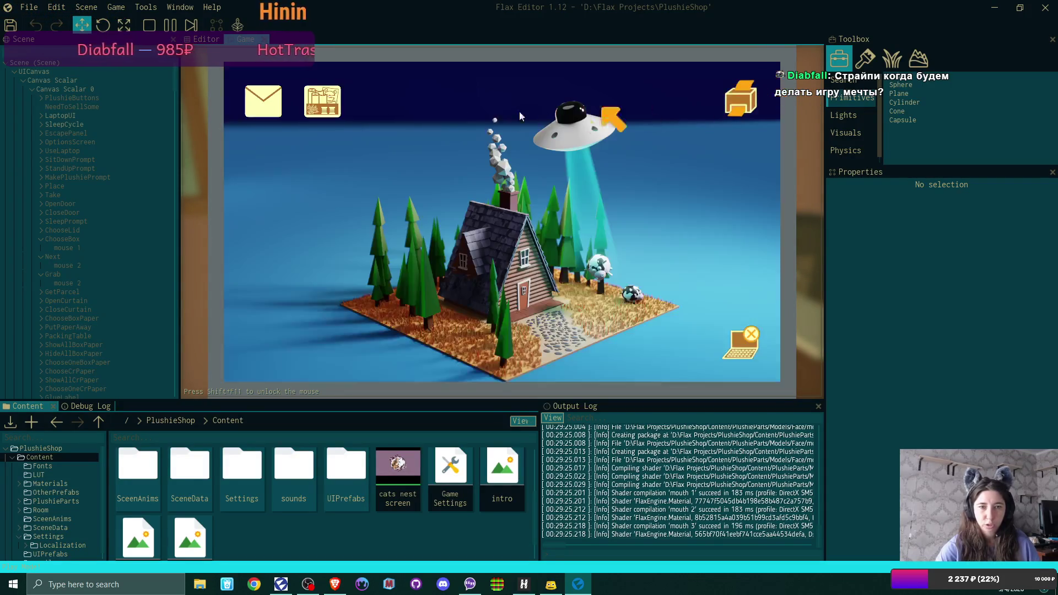
pyautogui.click(332, 102)
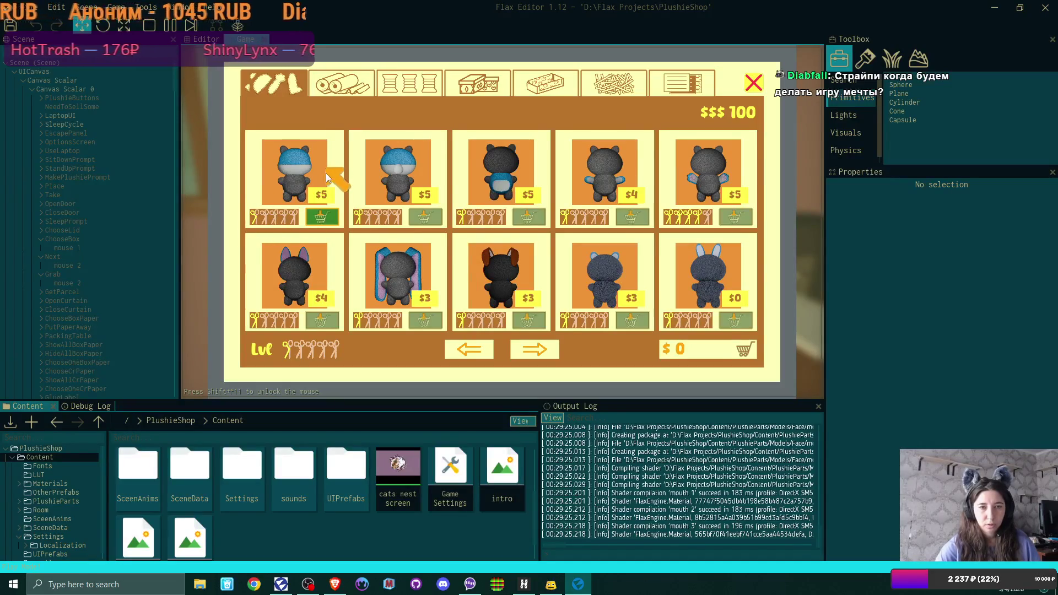
# Add two plushies, including the $4 one, and three $15 fabric rolls to the basket.
pyautogui.click(324, 216)
pyautogui.click(537, 350)
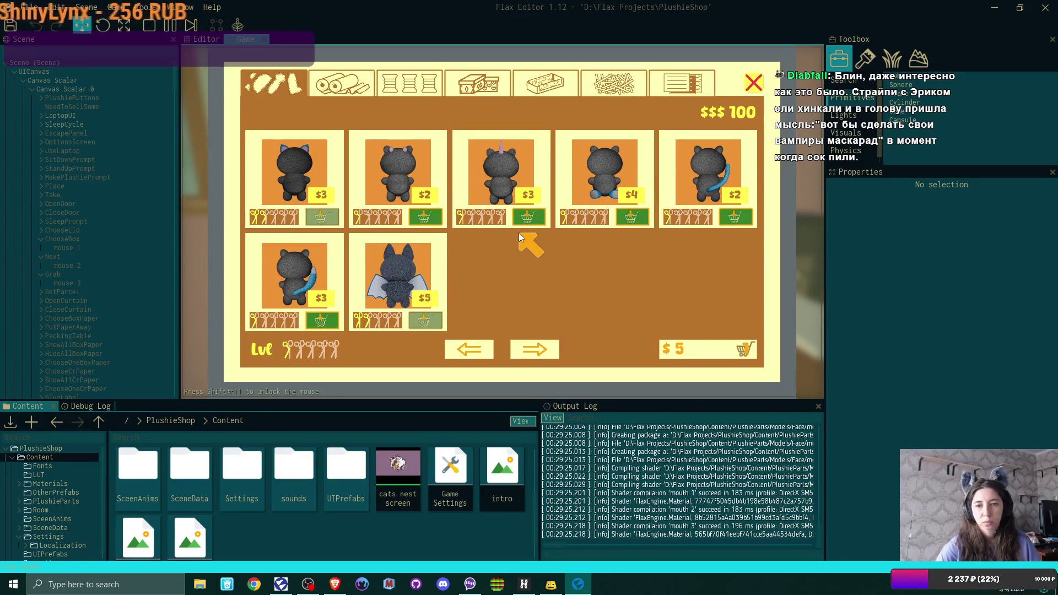
pyautogui.click(633, 218)
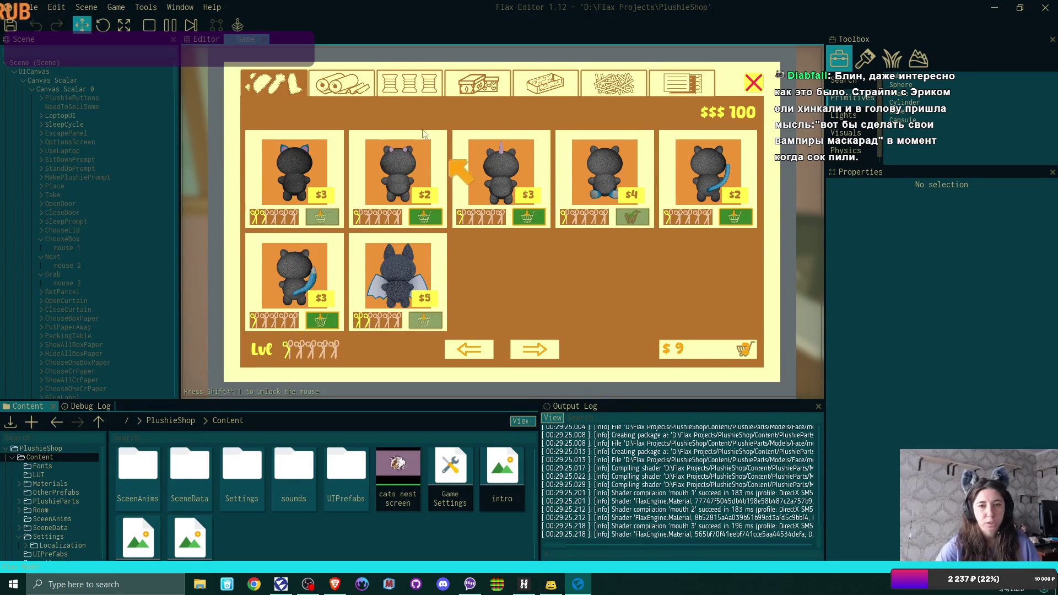
pyautogui.click(342, 83)
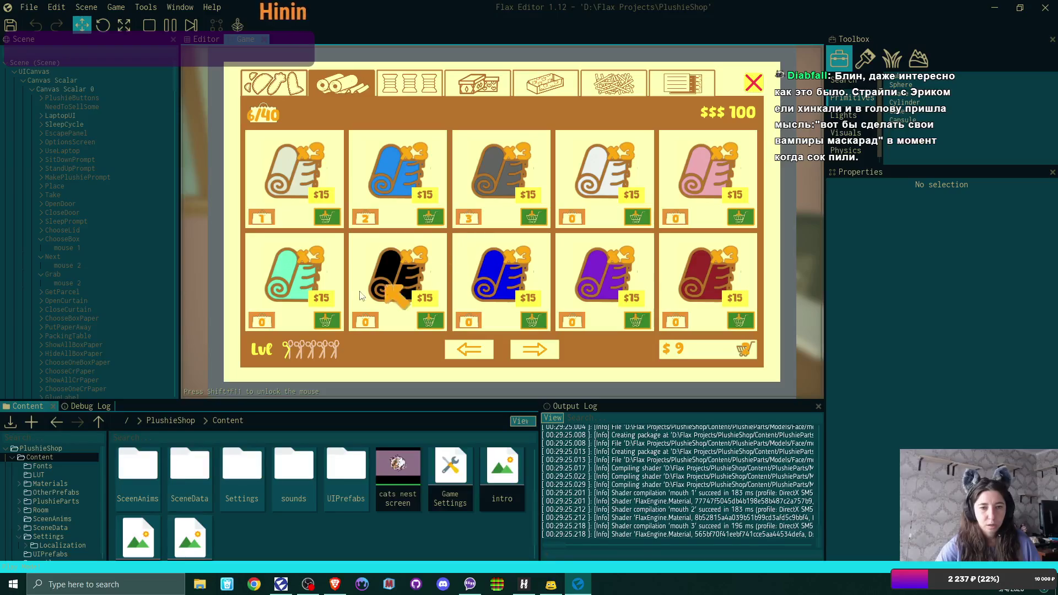
pyautogui.click(326, 322)
pyautogui.click(730, 220)
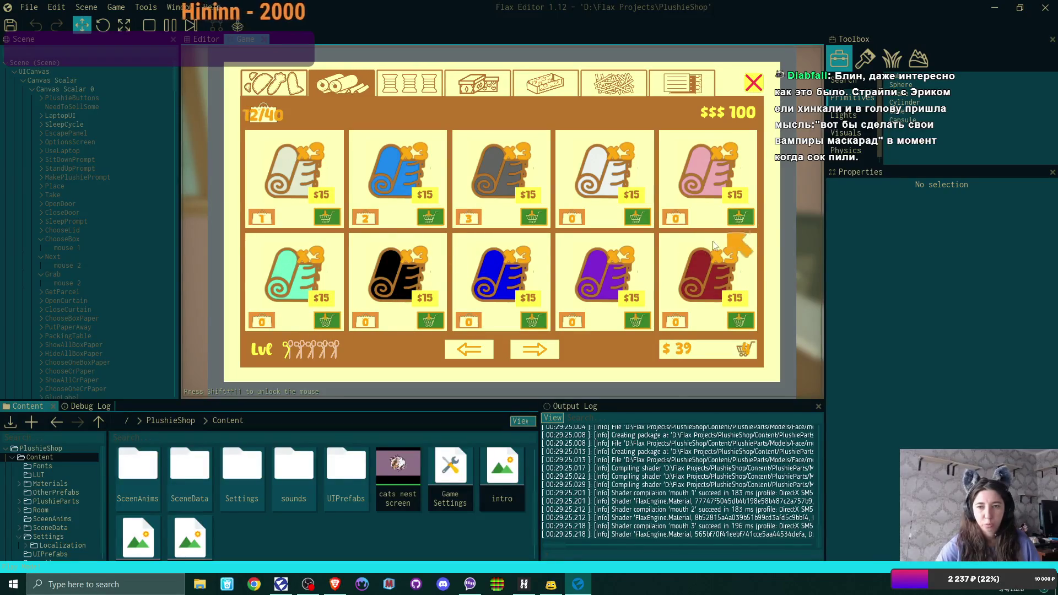
pyautogui.click(520, 345)
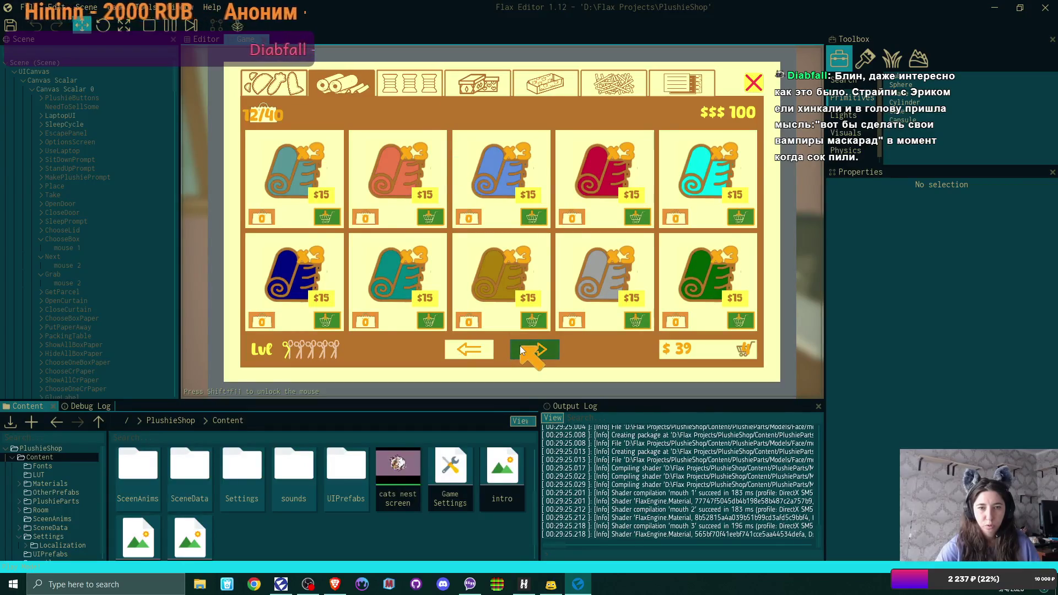
pyautogui.click(531, 215)
# Add teal and pink thread spools and four boxes, including the dark grey one.
pyautogui.click(420, 92)
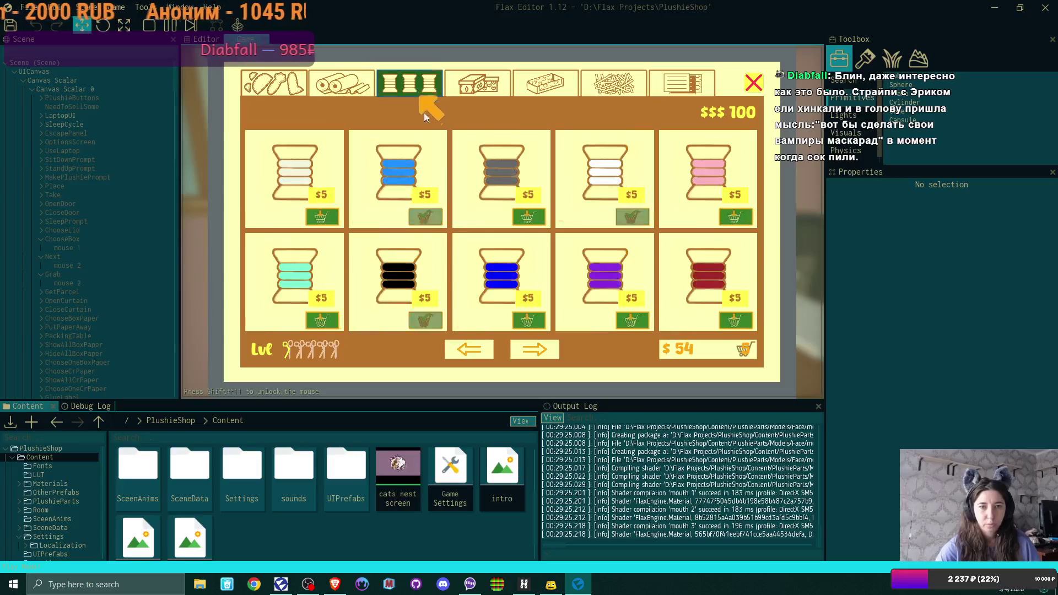
pyautogui.click(324, 318)
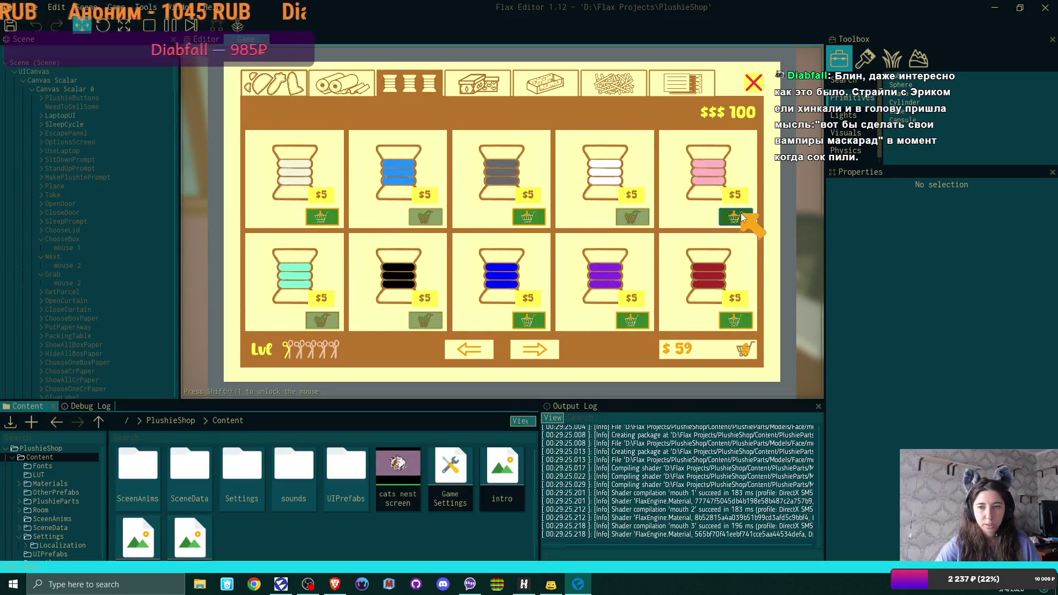
pyautogui.click(741, 215)
pyautogui.click(484, 85)
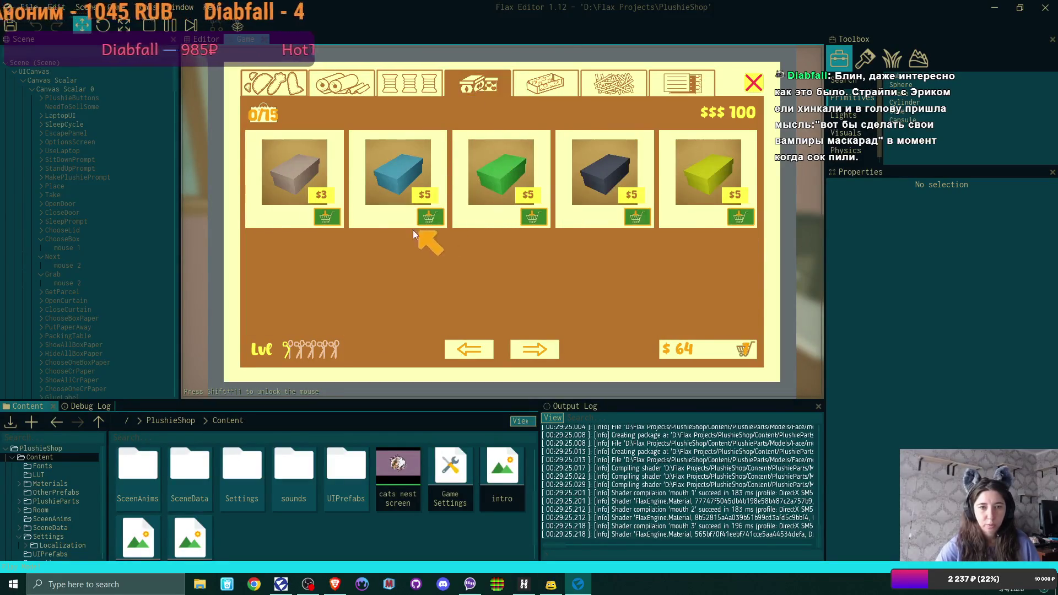
pyautogui.click(434, 215)
pyautogui.click(543, 215)
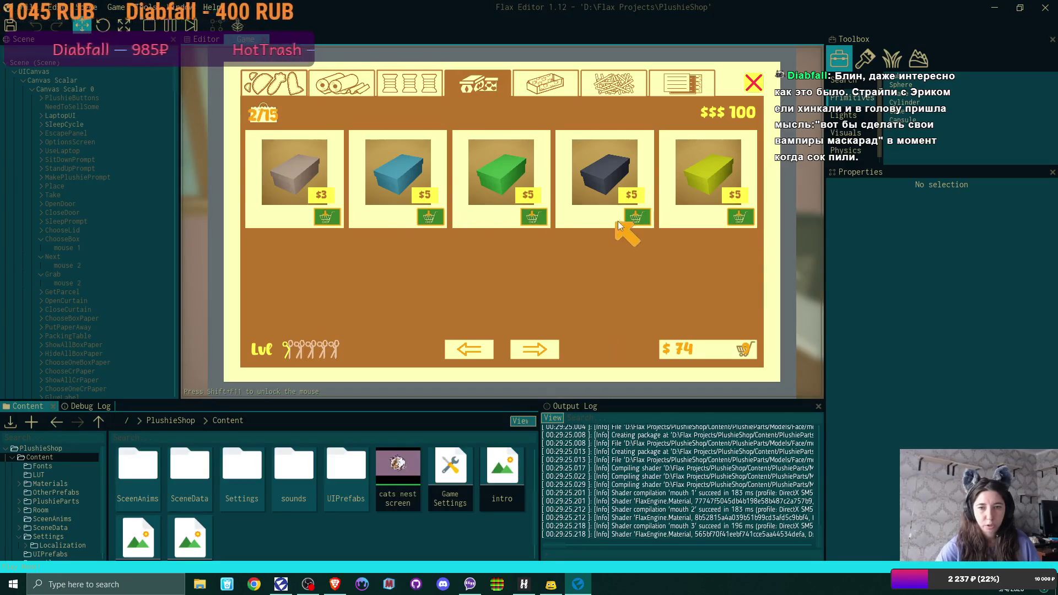
pyautogui.click(635, 217)
pyautogui.click(739, 220)
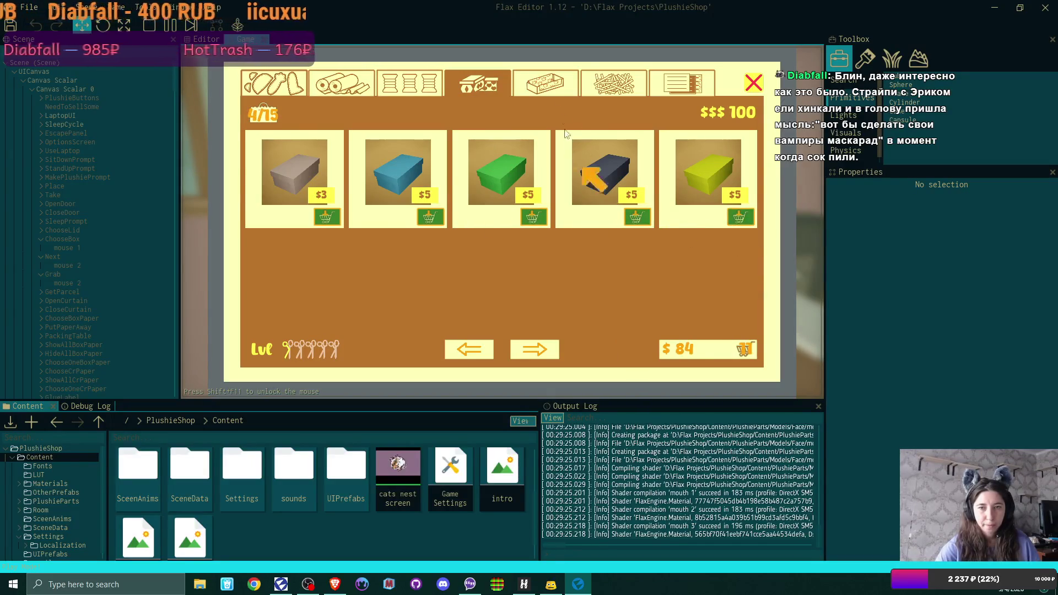
# Add teal wrapping paper, grey filler and three labels to the basket.
pyautogui.click(554, 85)
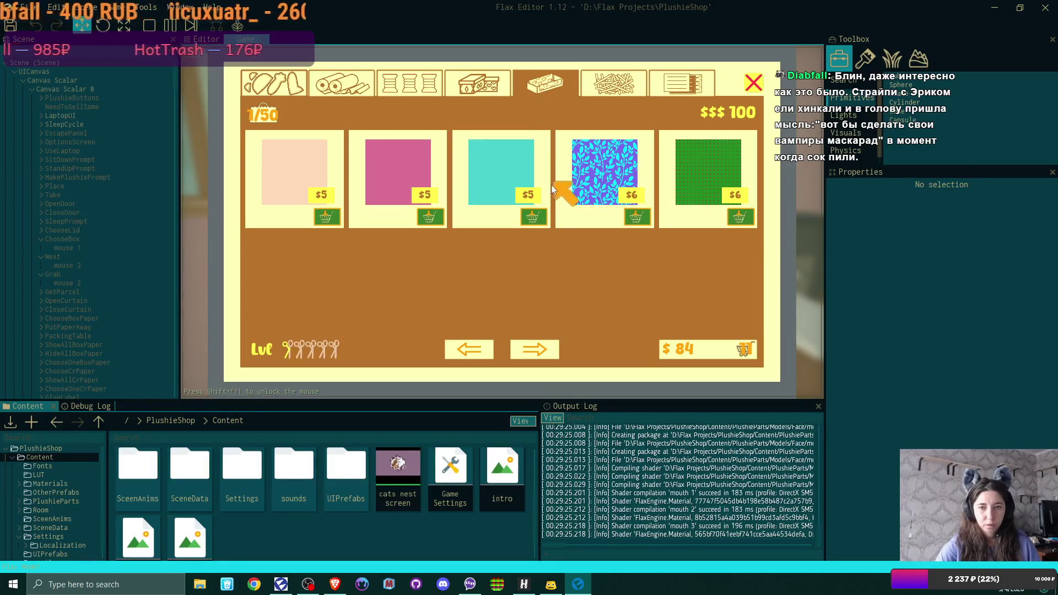
pyautogui.click(535, 215)
pyautogui.click(613, 82)
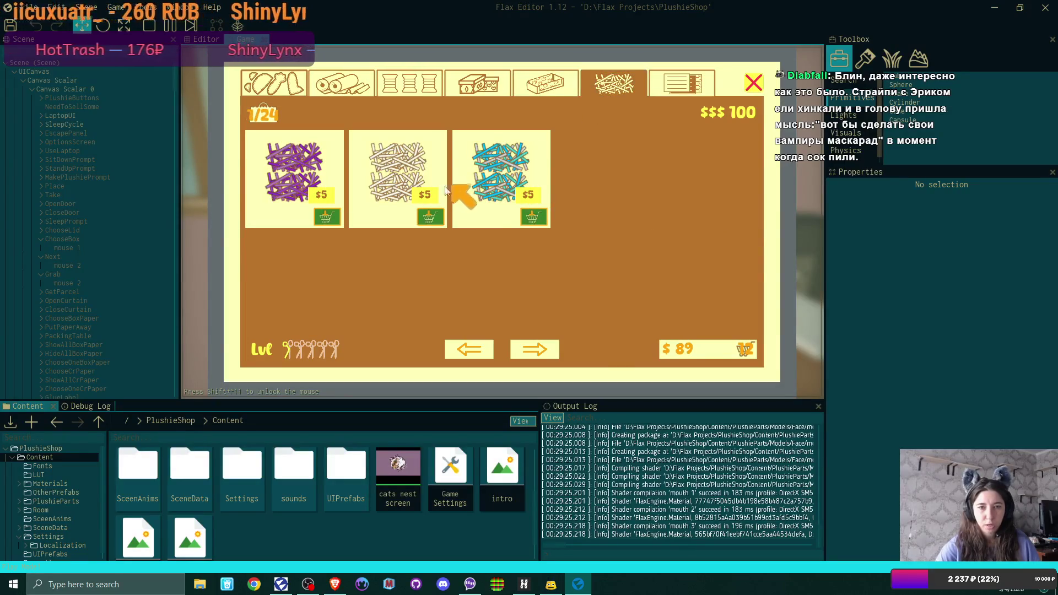
pyautogui.click(431, 216)
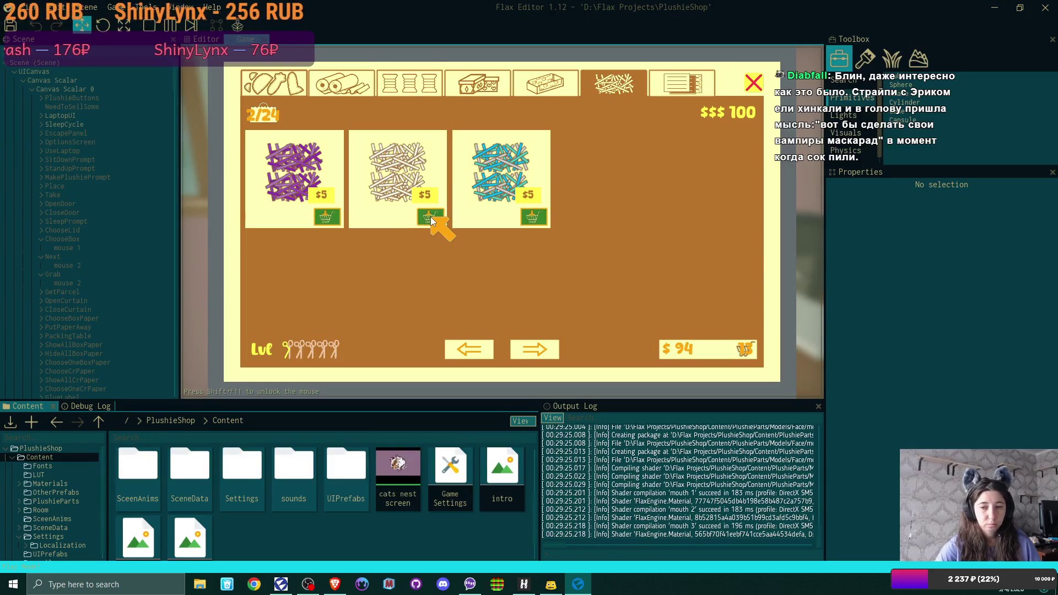
pyautogui.click(679, 82)
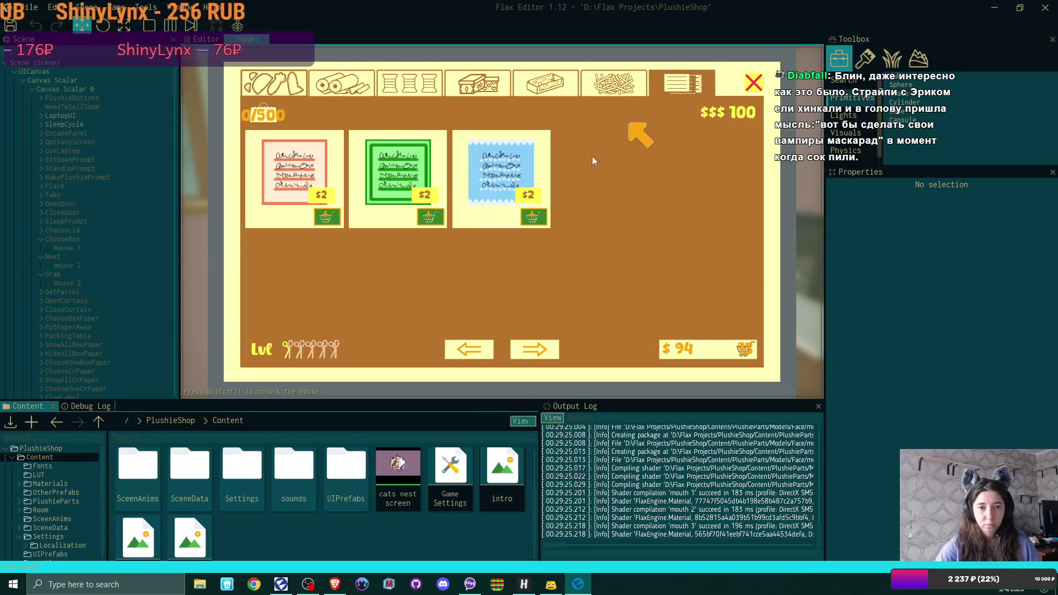
pyautogui.click(534, 216)
pyautogui.click(326, 216)
pyautogui.click(327, 217)
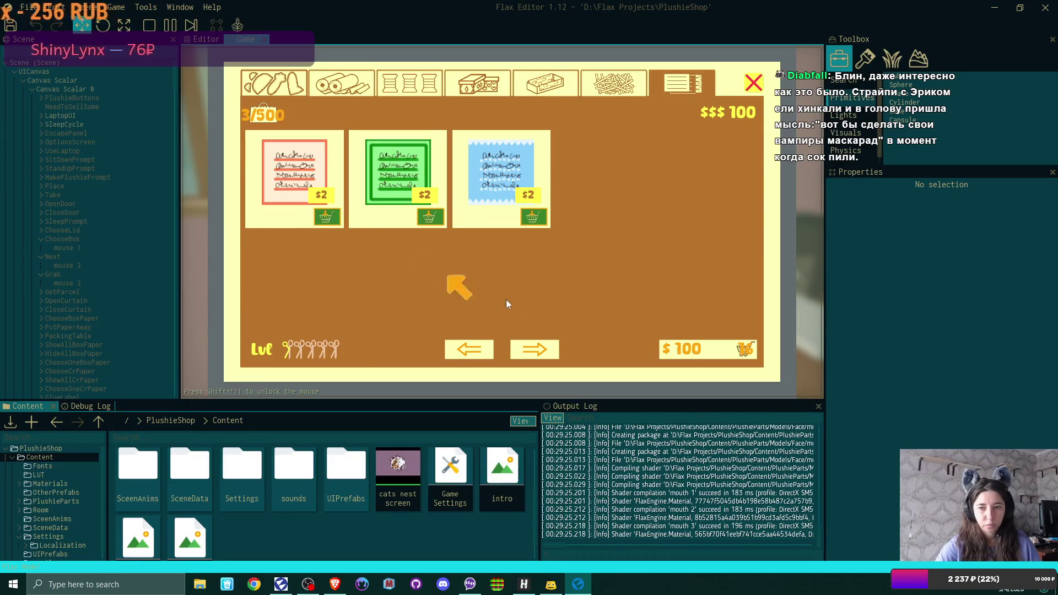
# Review the basket and pay the $100 total for the order.
pyautogui.click(695, 345)
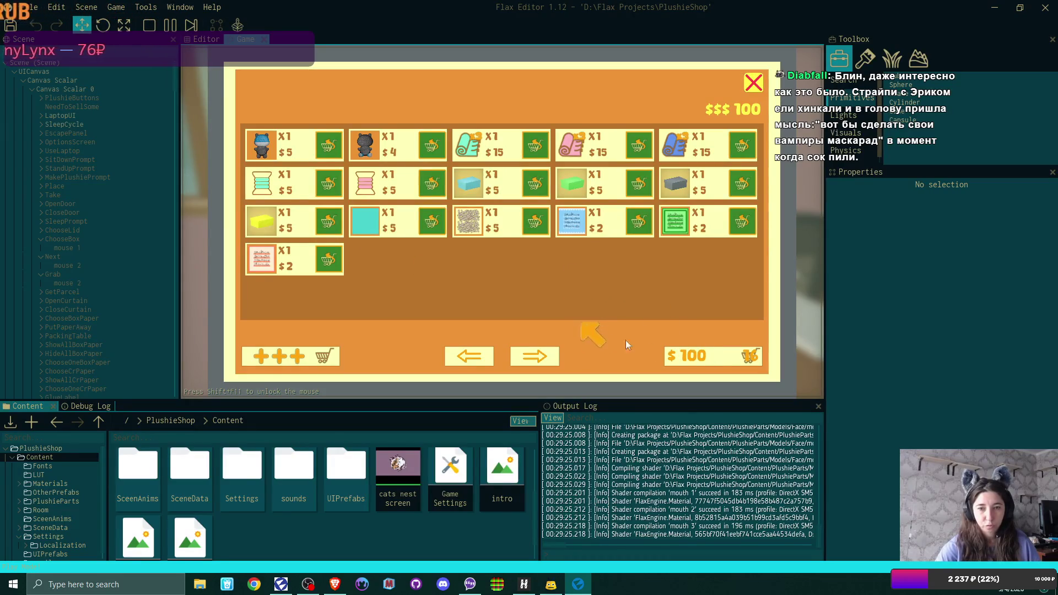
pyautogui.click(711, 353)
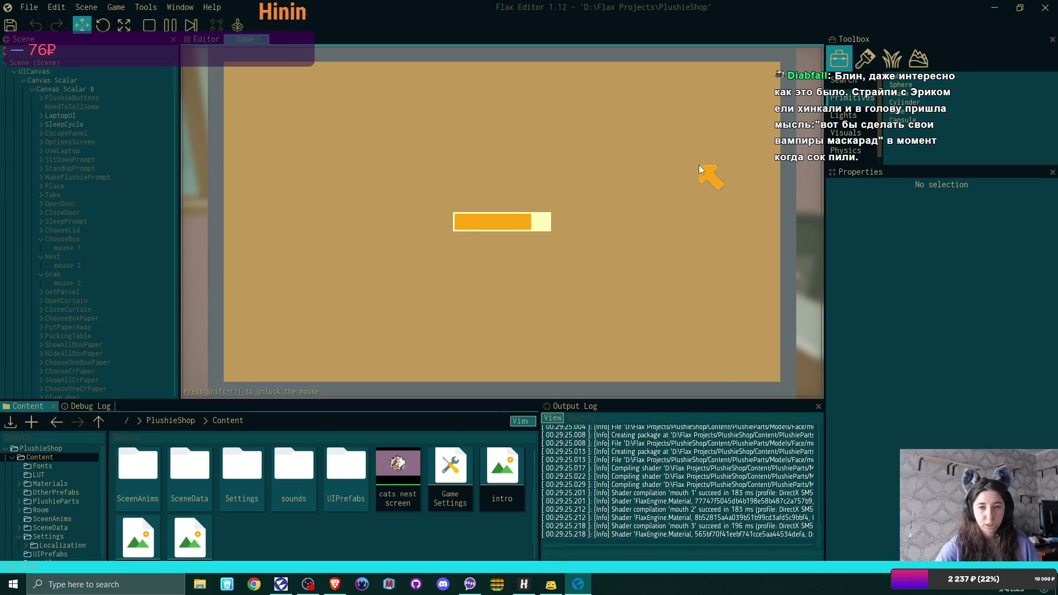
pyautogui.click(756, 79)
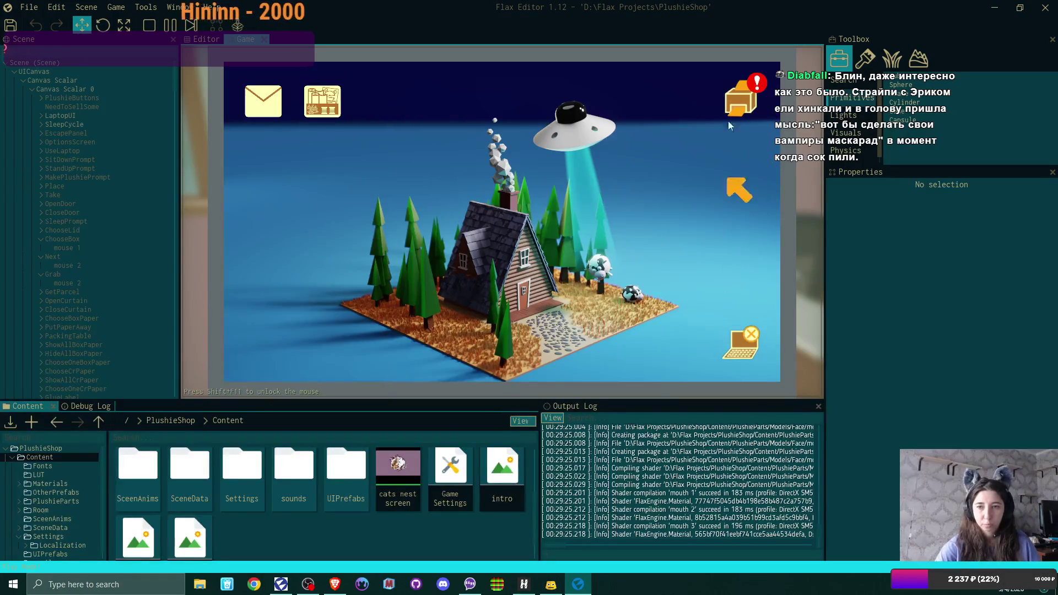
# Unpack the blue and black plushies from the delivered parcel and leave the laptop.
pyautogui.click(739, 100)
pyautogui.click(357, 202)
pyautogui.click(357, 203)
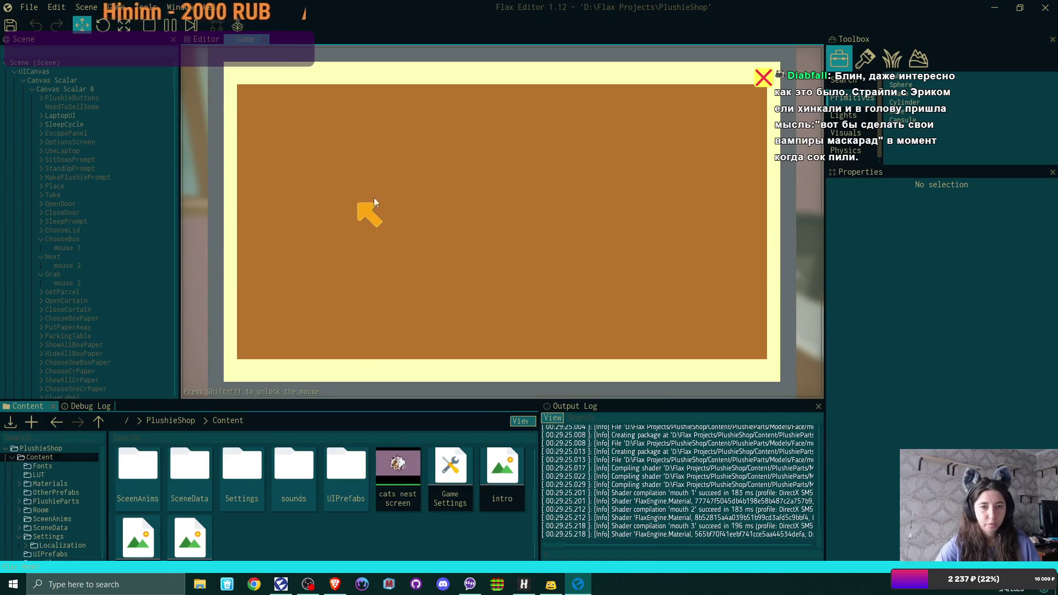
pyautogui.click(764, 78)
pyautogui.click(736, 353)
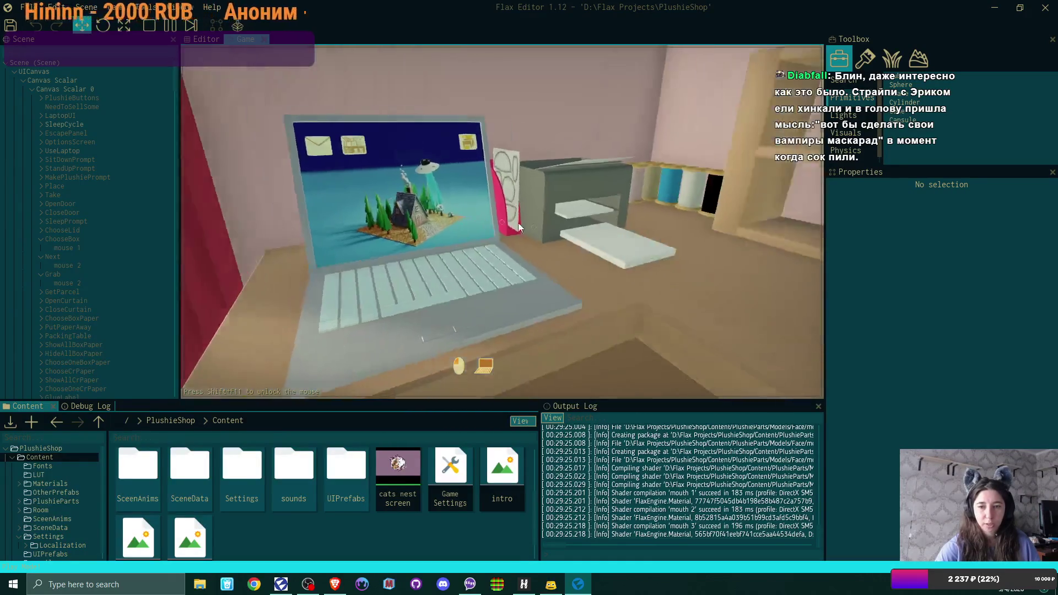
# Walk the character to the box, then toward the desk and bookshelf, and pause the game.
pyautogui.press('w')
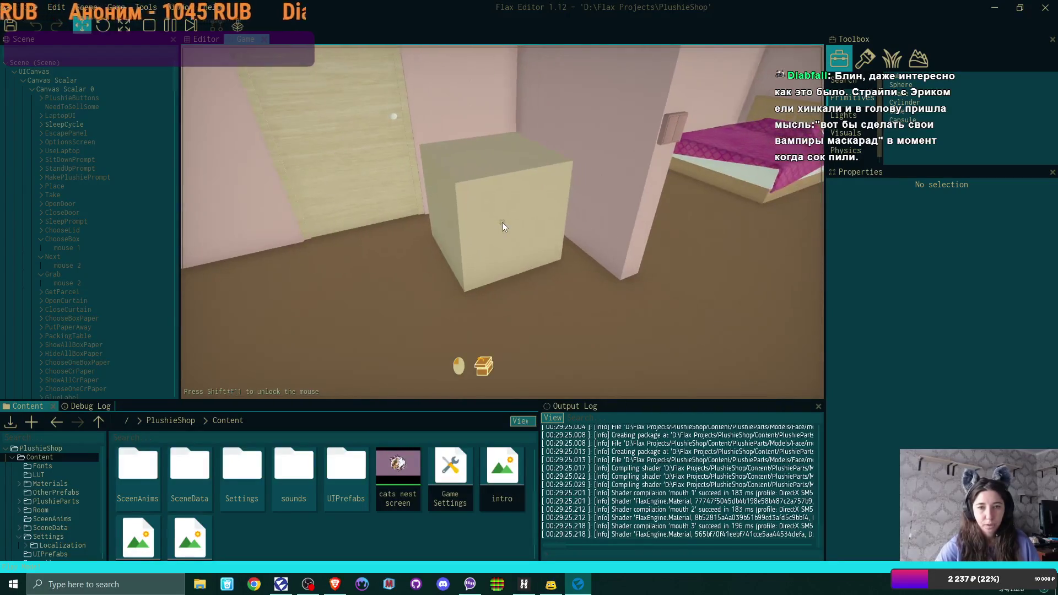
pyautogui.moveTo(503, 226)
pyautogui.press('w')
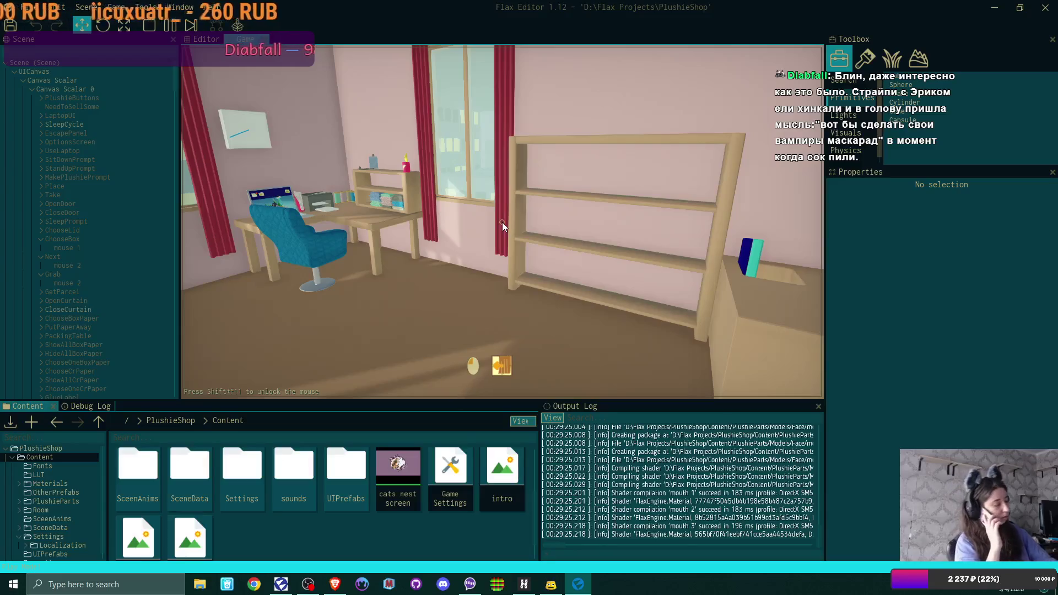
pyautogui.press('Escape')
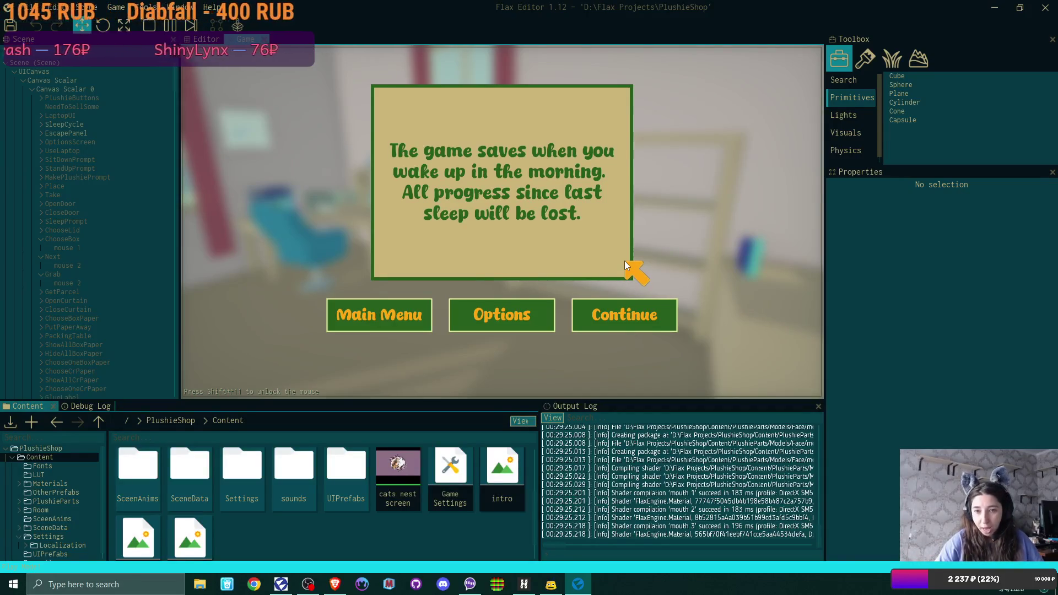
# Resume the game and open the laptop email about selling plushies online.
pyautogui.click(623, 316)
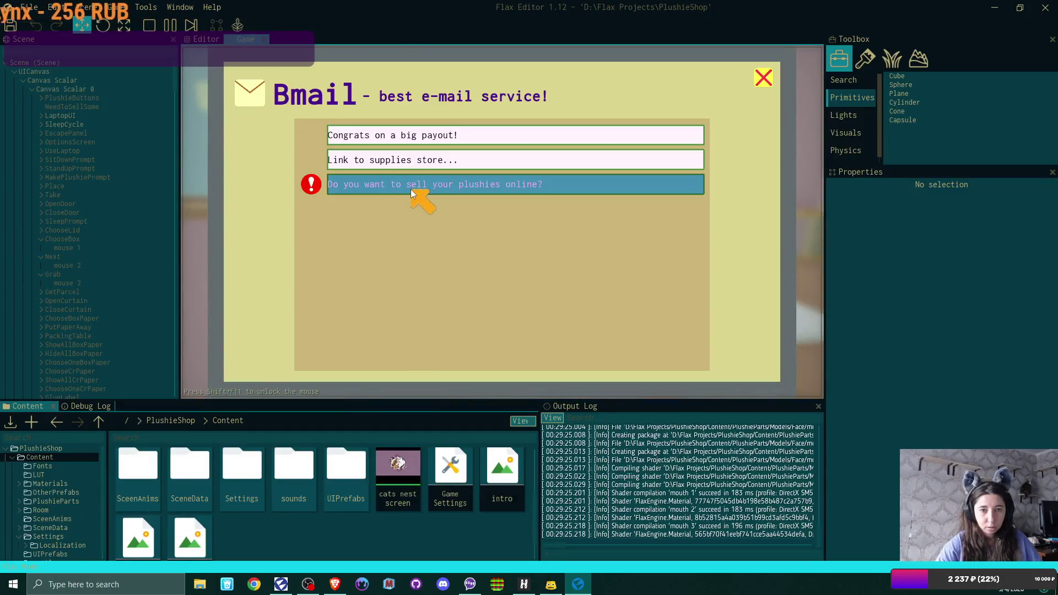
pyautogui.click(411, 190)
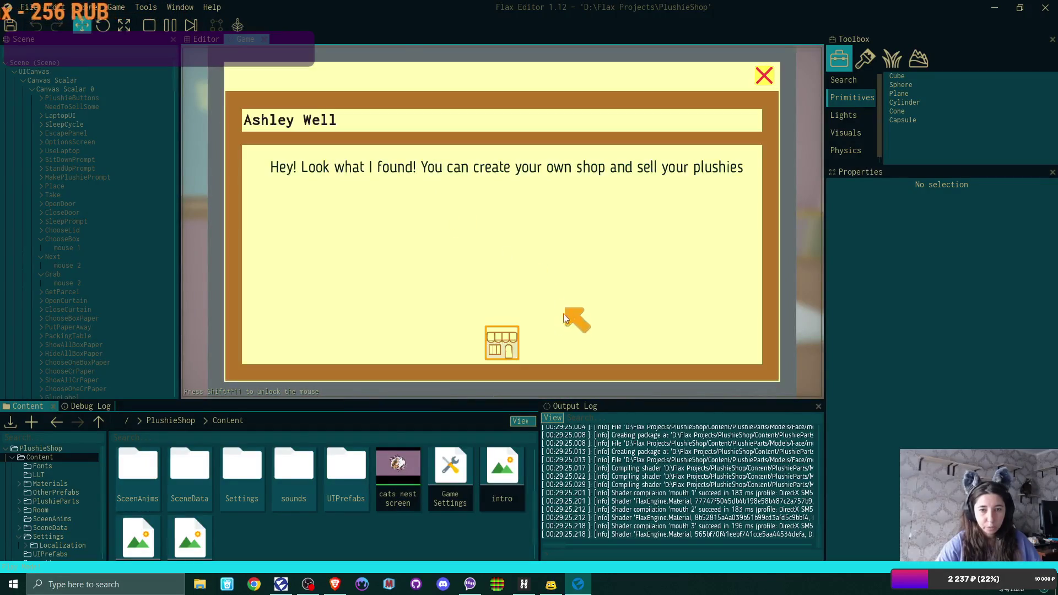
# Install the shop app offered in the email, close the mail, and open the app.
pyautogui.click(498, 346)
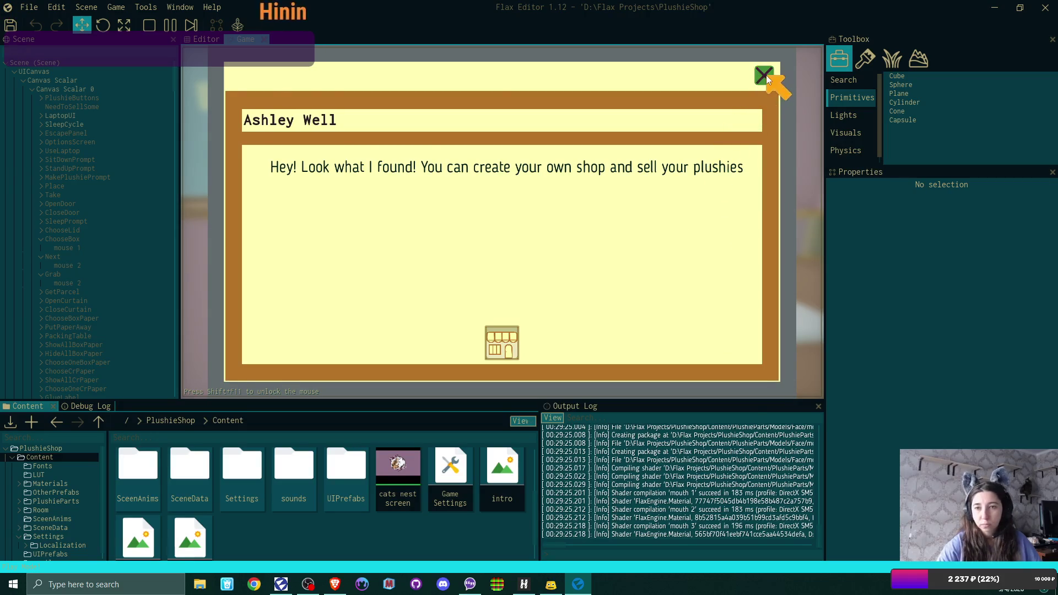
pyautogui.click(765, 78)
pyautogui.click(766, 78)
pyautogui.click(395, 97)
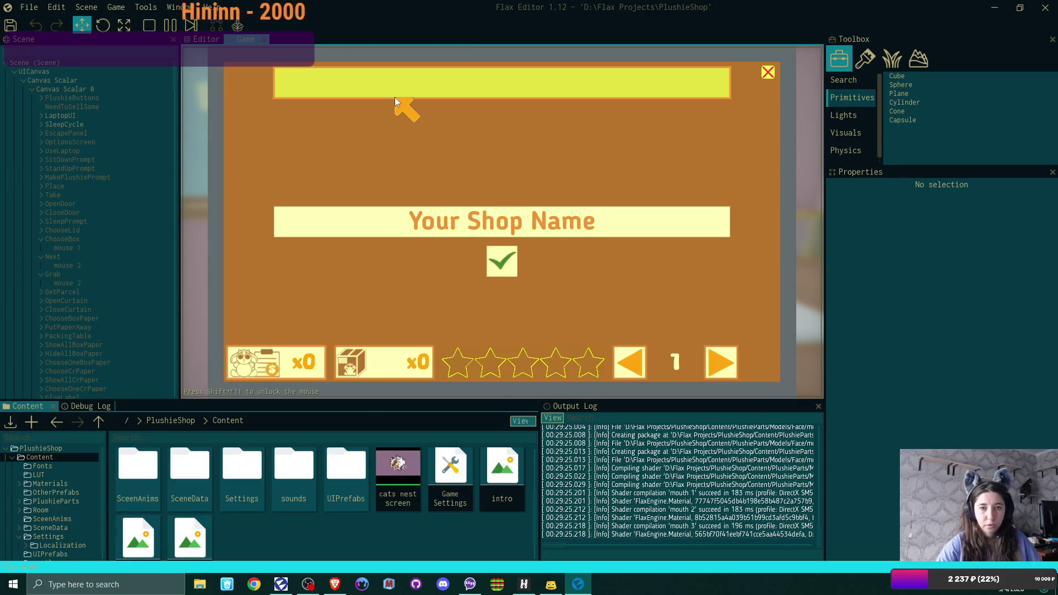
# Name the shop 'Softest Plushies Ever Forever' and confirm it.
pyautogui.click(603, 211)
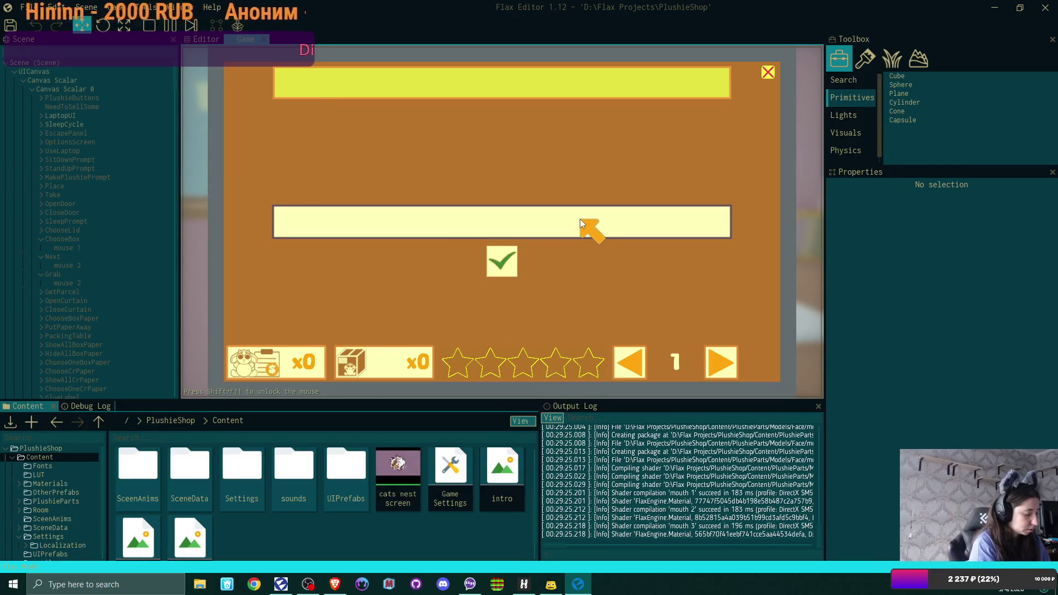
pyautogui.write('Best')
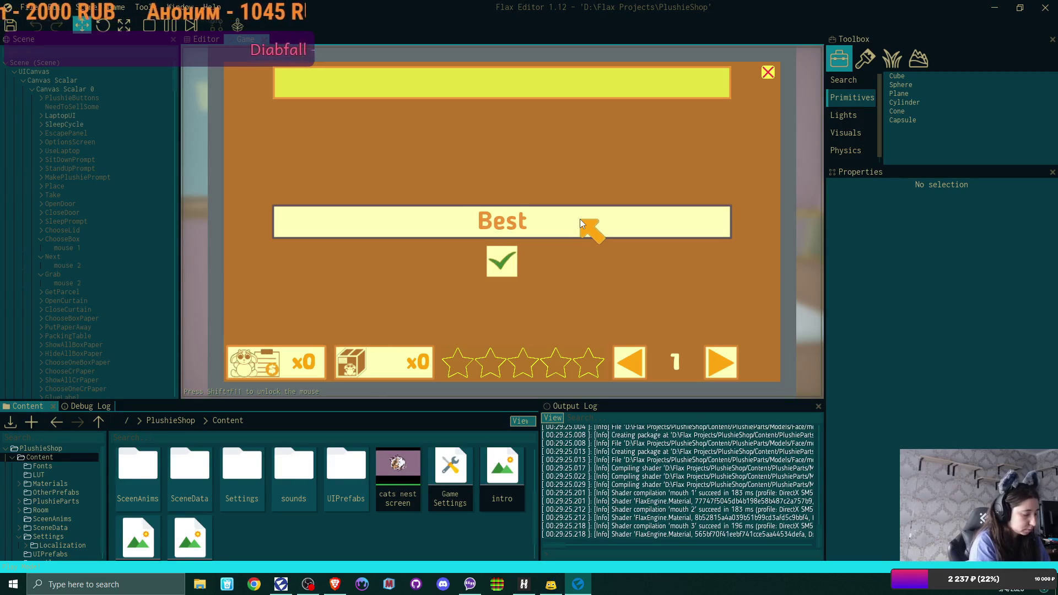
pyautogui.press('BackSpace')
pyautogui.press('BackSpace')
pyautogui.press('BackSpace')
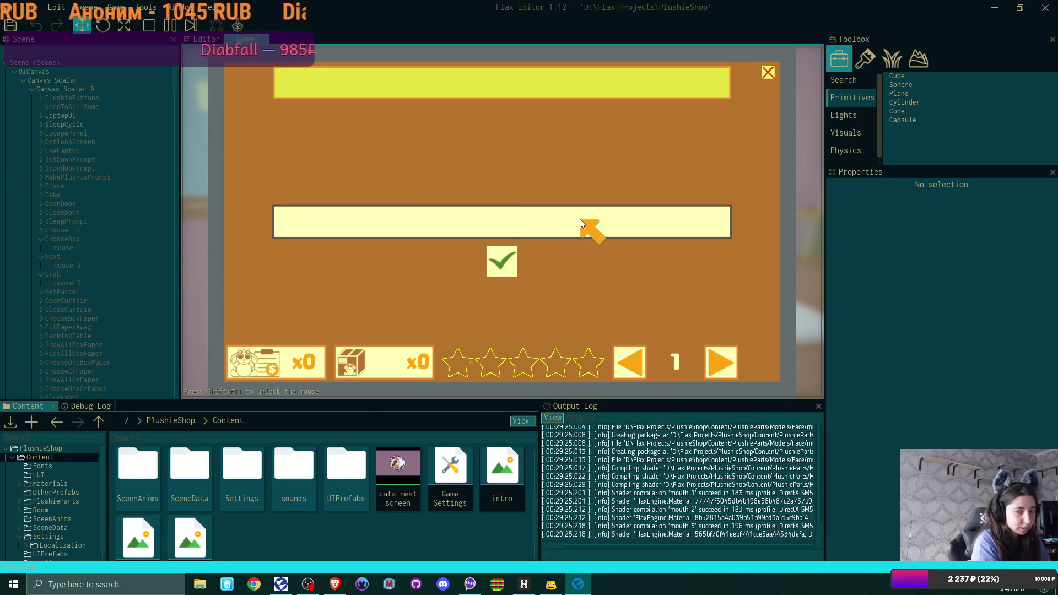
pyautogui.write('Softest')
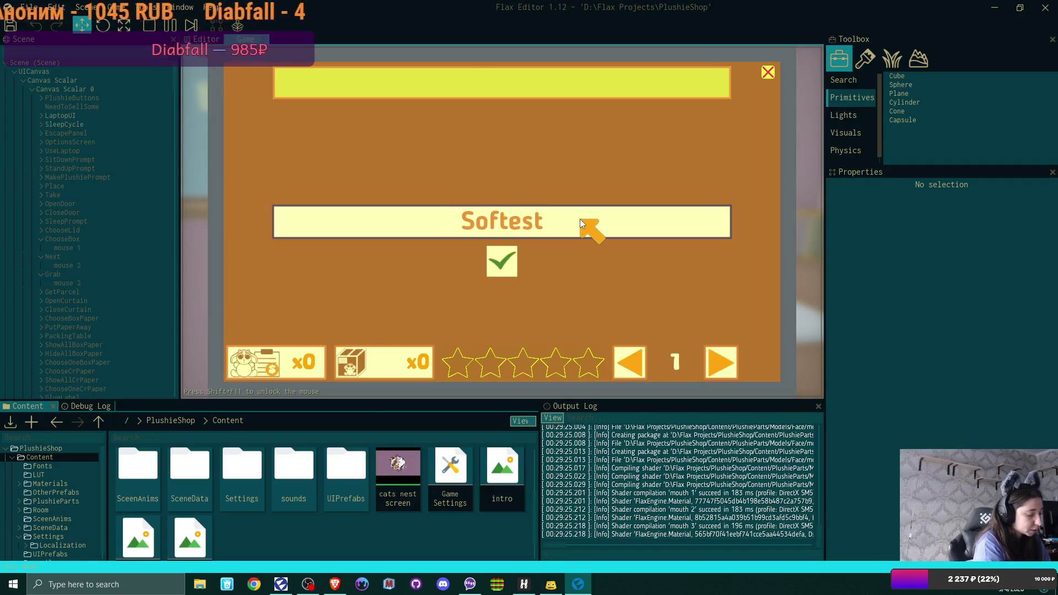
pyautogui.write(' Plushi')
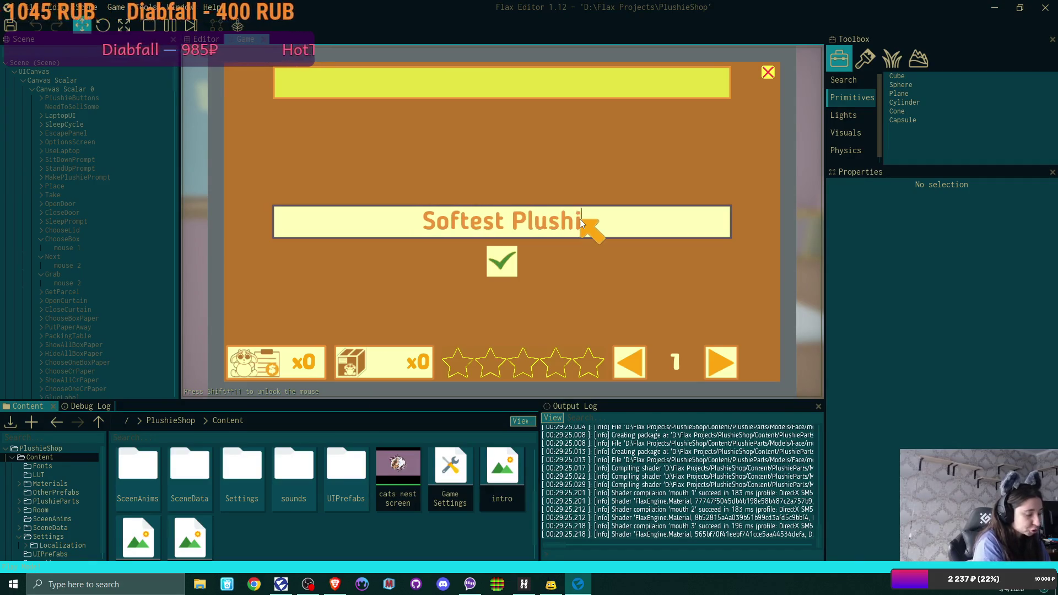
pyautogui.write('es Ever')
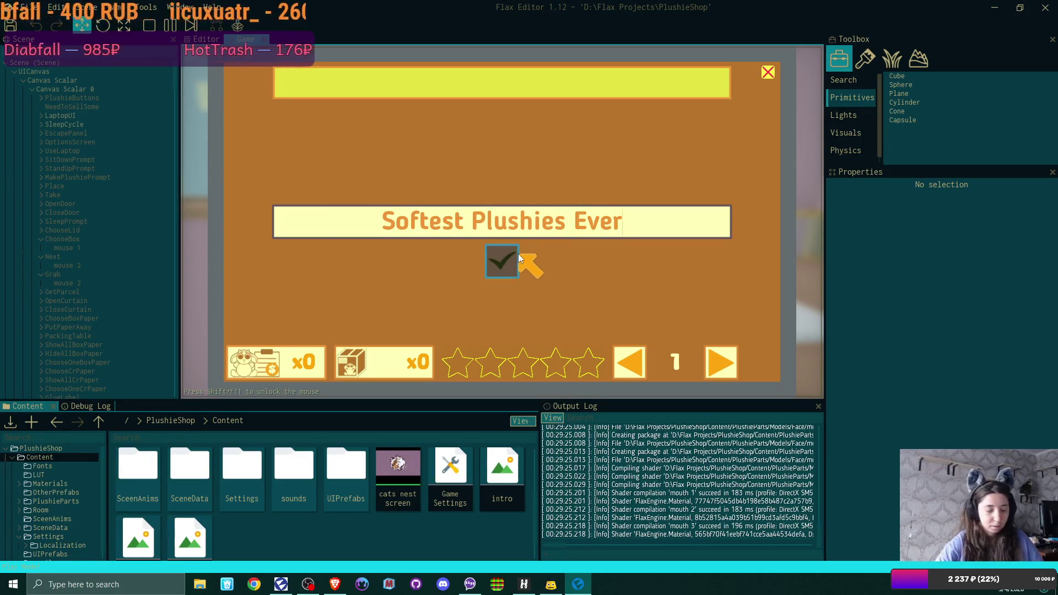
pyautogui.write(' Forever')
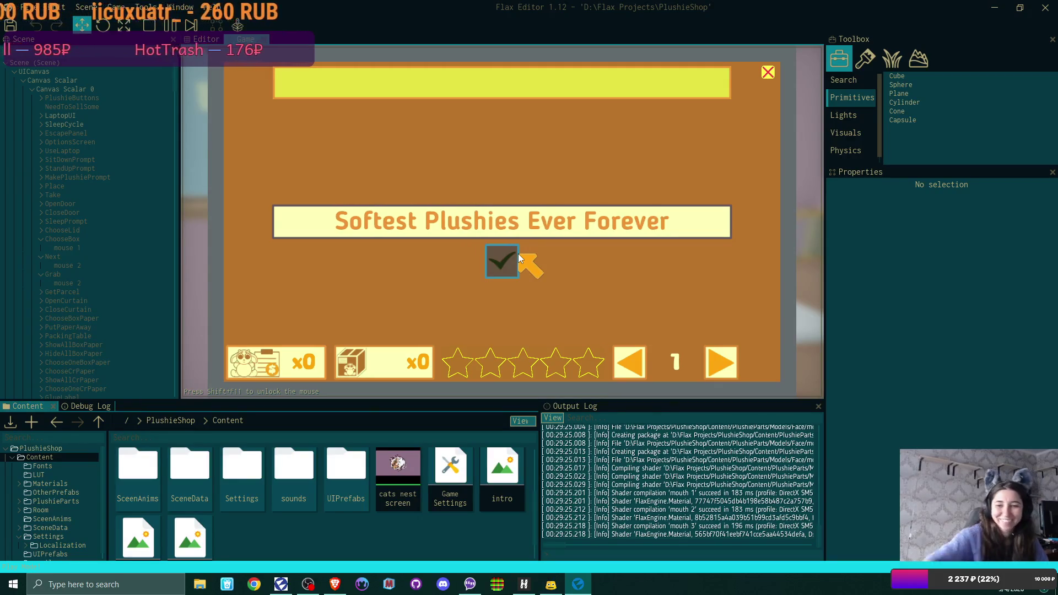
pyautogui.click(502, 262)
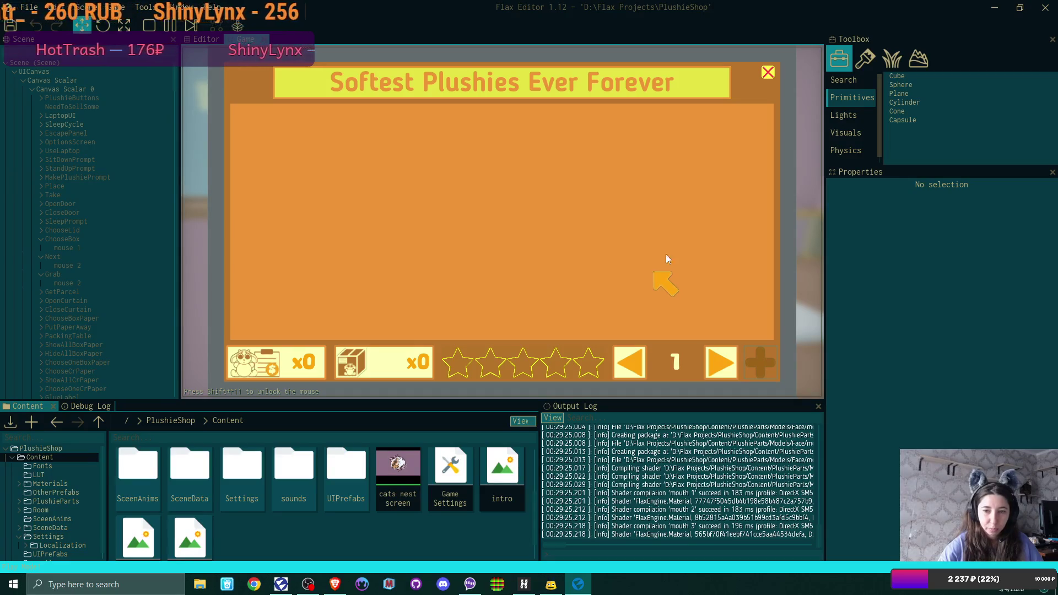
# Close the Softest Plushies Ever Forever shop window, reopening it once before closing it for good.
pyautogui.click(768, 73)
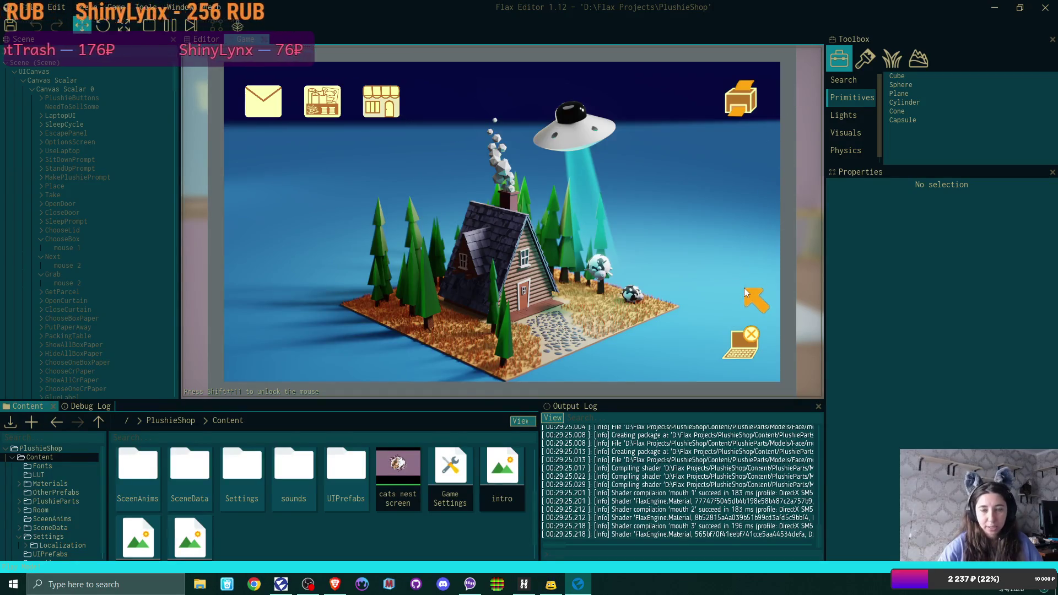
pyautogui.click(382, 99)
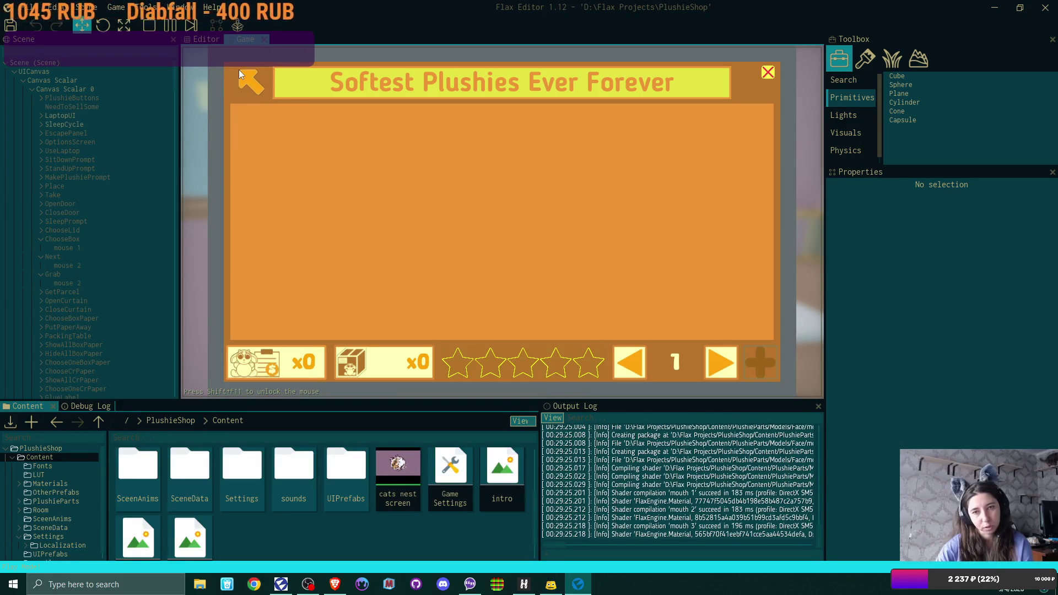
pyautogui.click(769, 70)
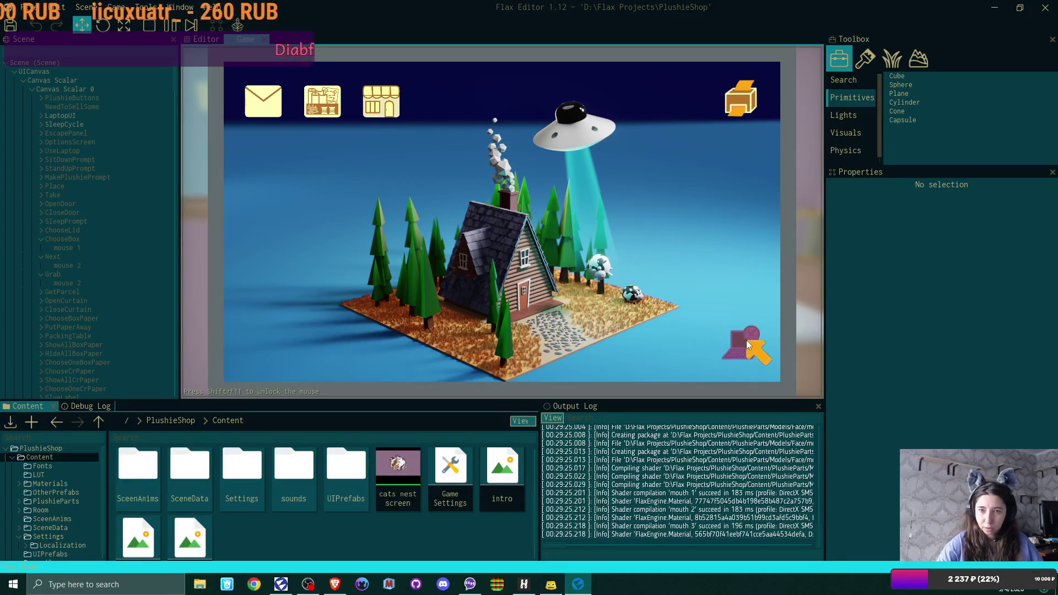
# Leave the laptop and cycle the plushie's ears to blue bunny ears.
pyautogui.click(746, 340)
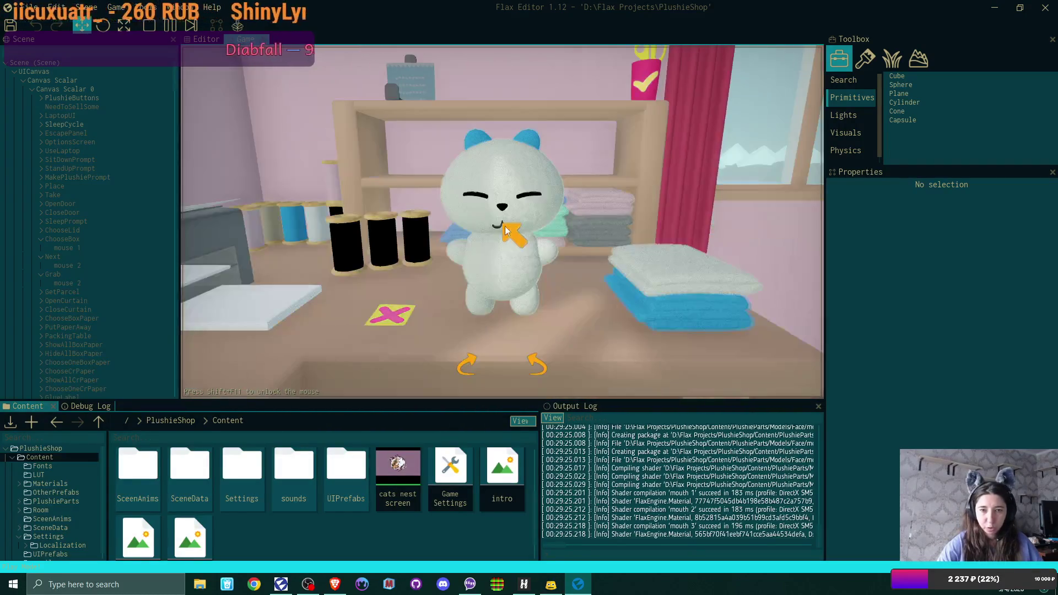
pyautogui.click(537, 135)
pyautogui.click(537, 135)
pyautogui.click(537, 134)
pyautogui.click(537, 135)
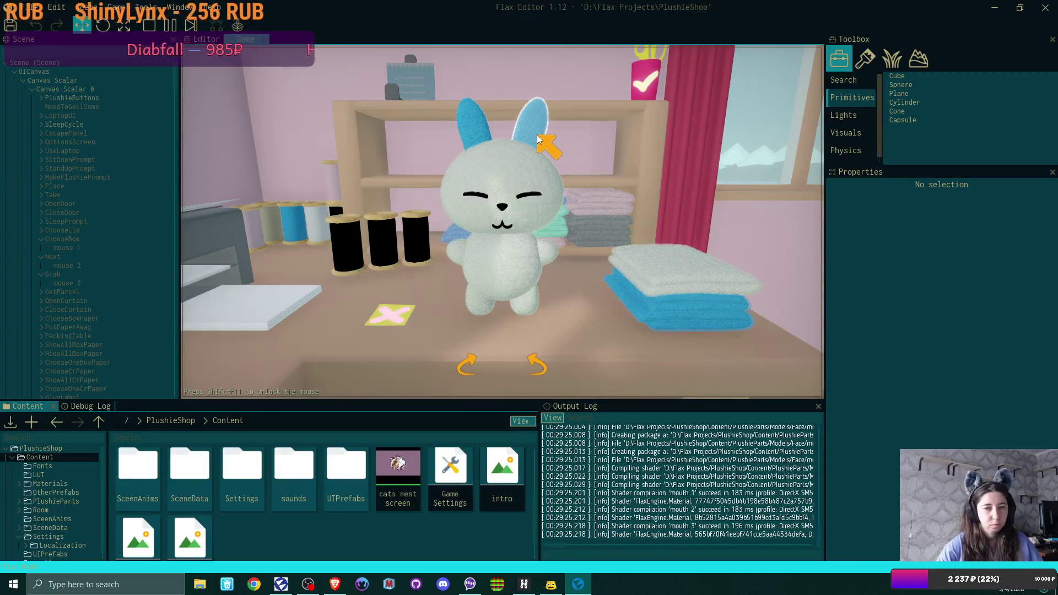
# Turn toward the shelves and cycle the ear options back to blue bunny ears.
pyautogui.click(419, 285)
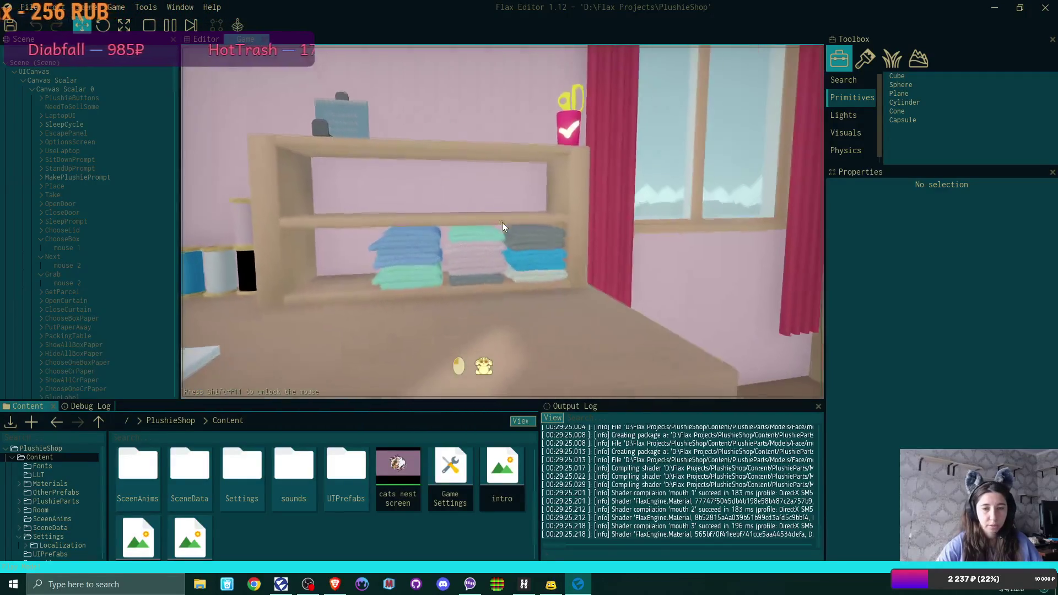
pyautogui.click(502, 223)
pyautogui.click(533, 140)
pyautogui.click(533, 140)
pyautogui.click(532, 140)
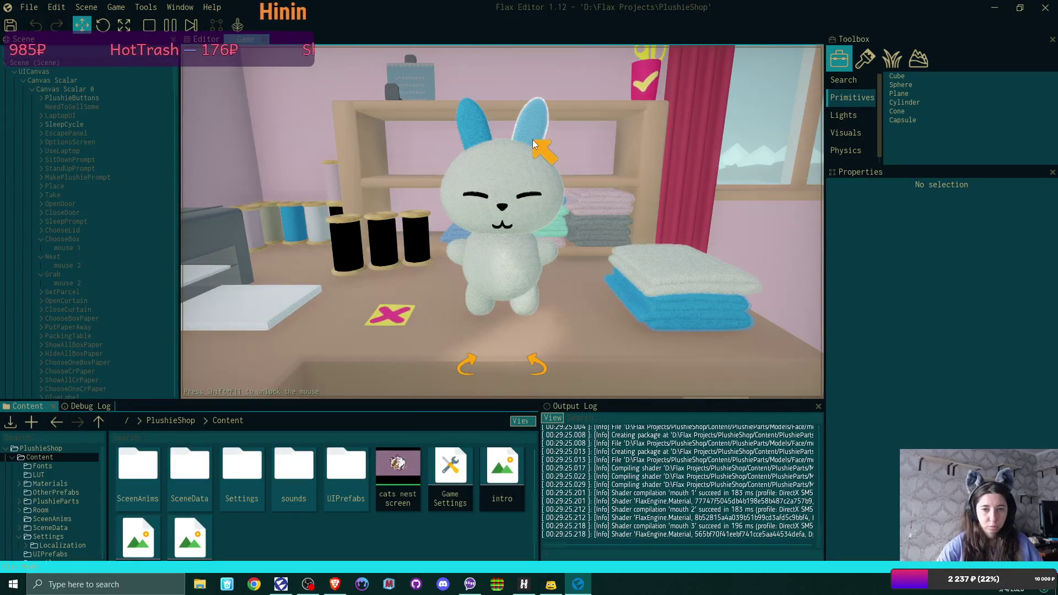
pyautogui.click(532, 140)
pyautogui.click(532, 140)
pyautogui.click(533, 140)
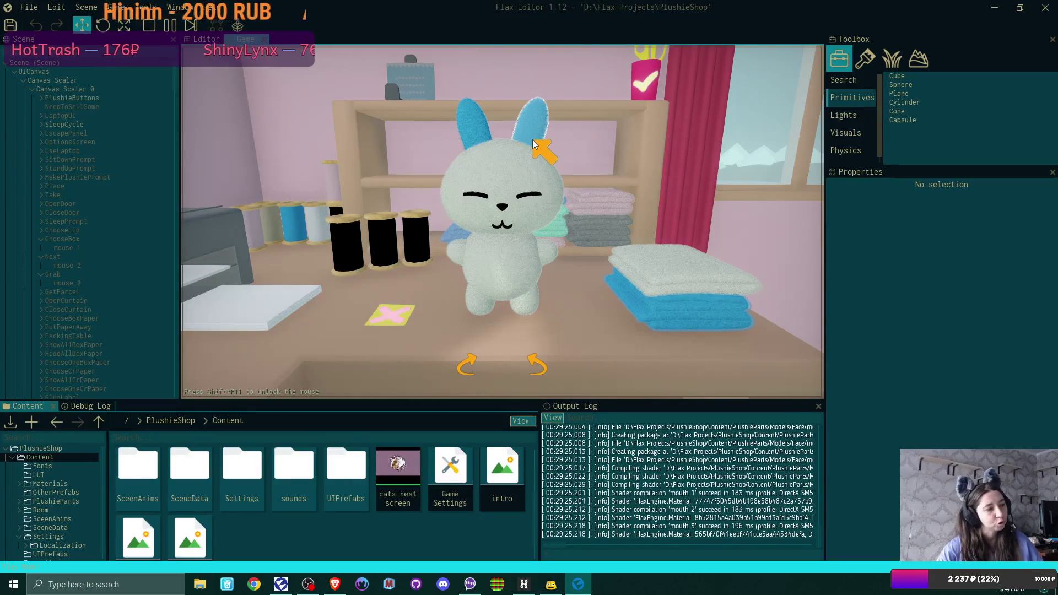
# Colour the plushie's lower face, feet and arms blue, then switch to a paler blue fabric.
pyautogui.click(538, 181)
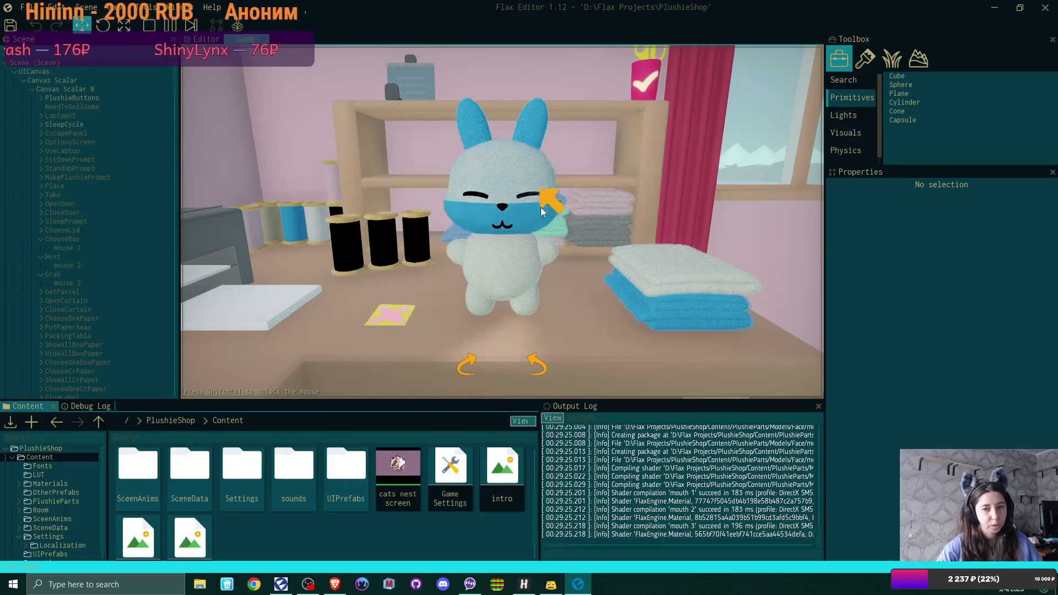
pyautogui.click(530, 306)
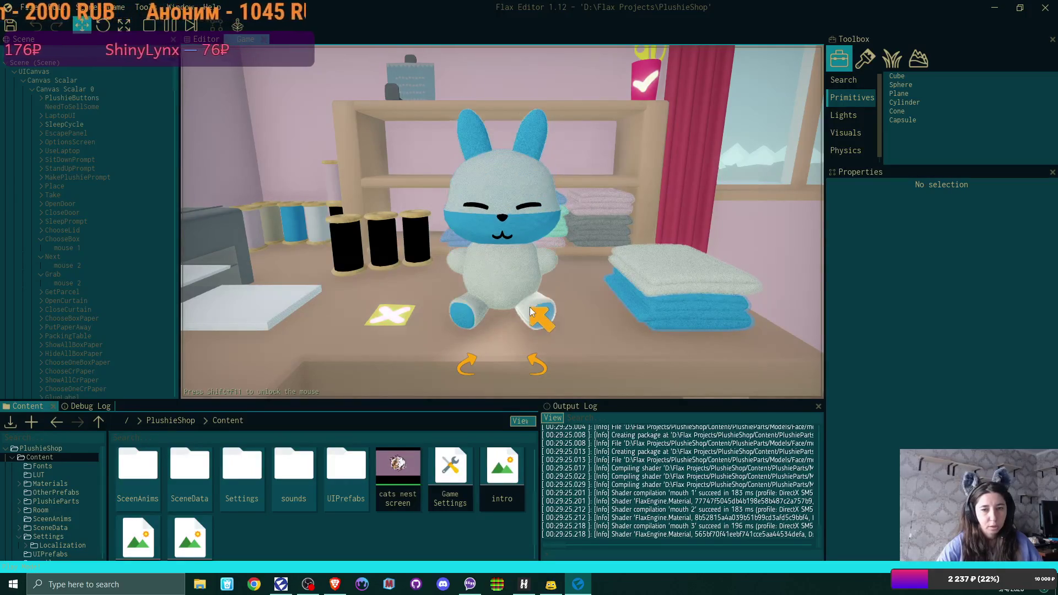
pyautogui.click(555, 259)
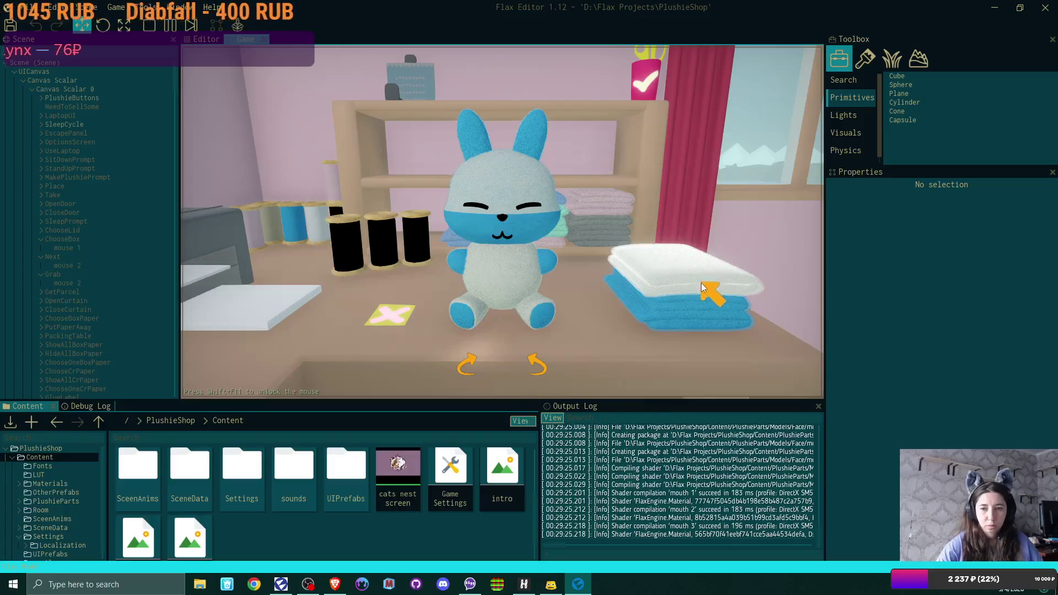
pyautogui.click(703, 307)
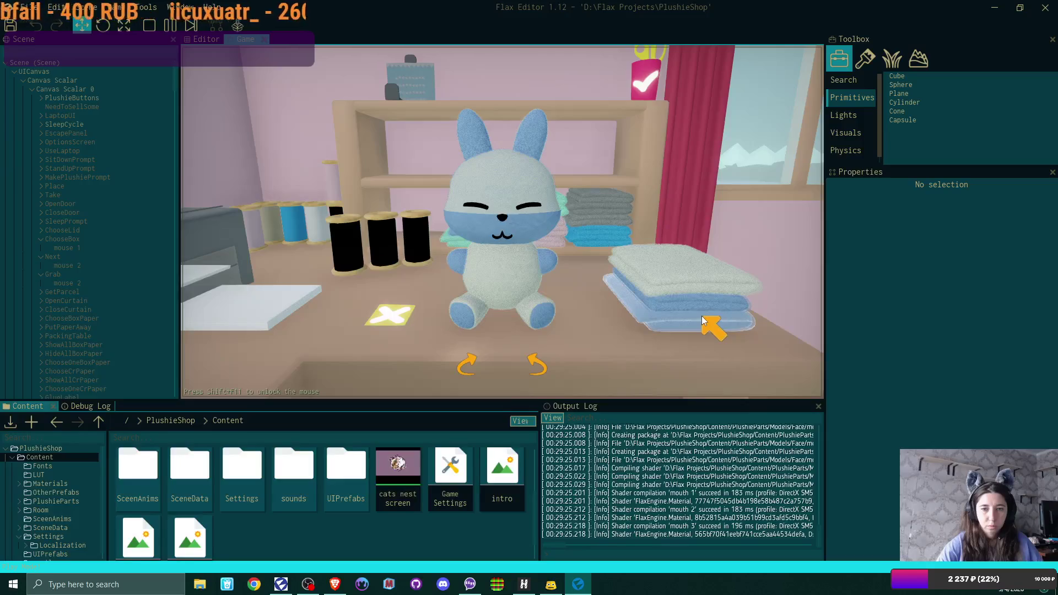
# Give the bunny a small open mouth, keep bunny ears, and confirm the finished plushie.
pyautogui.click(505, 221)
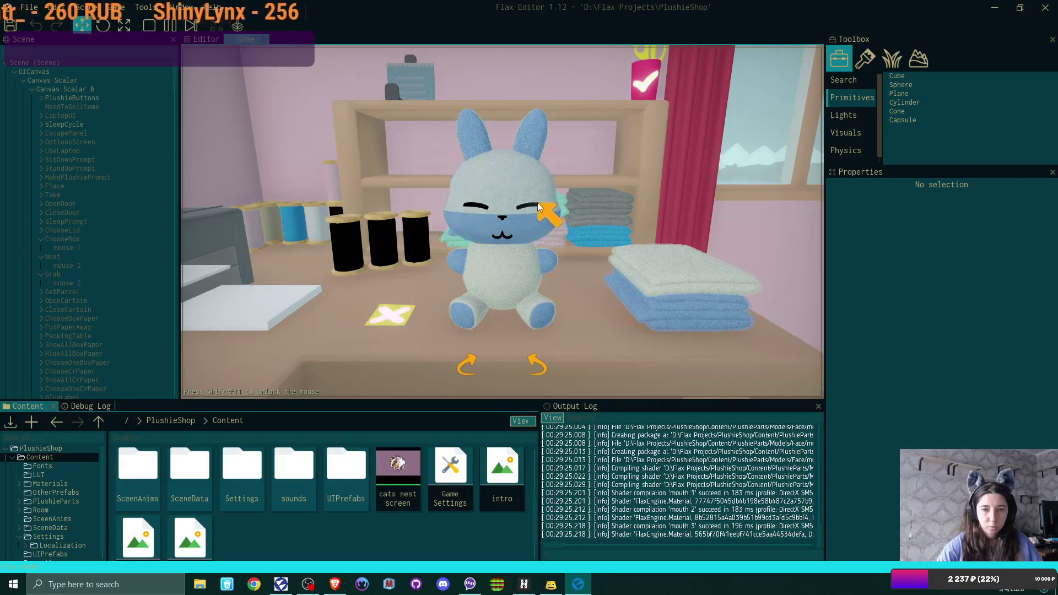
pyautogui.click(510, 237)
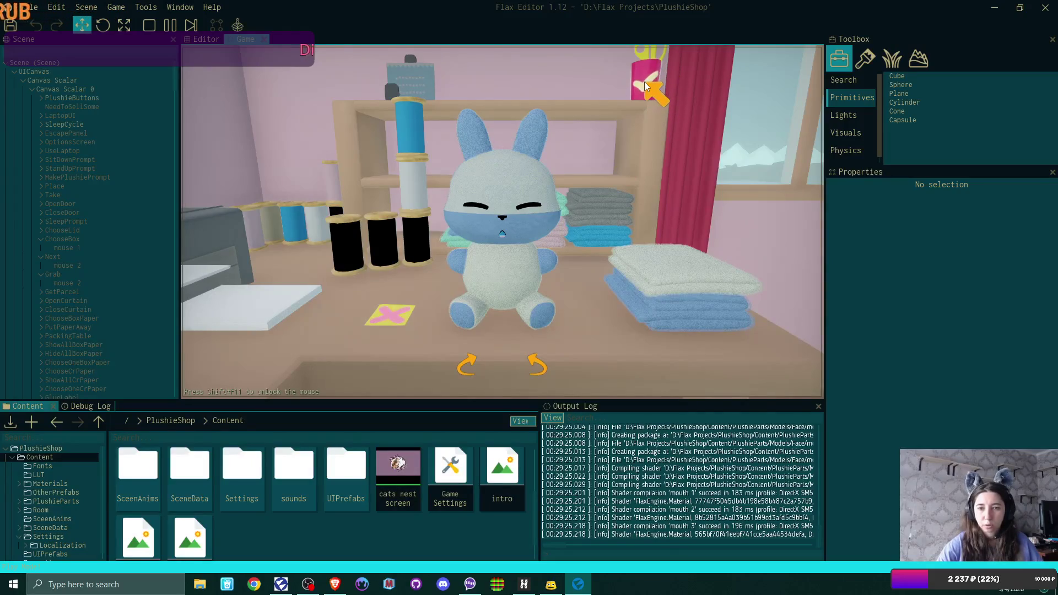
pyautogui.click(528, 141)
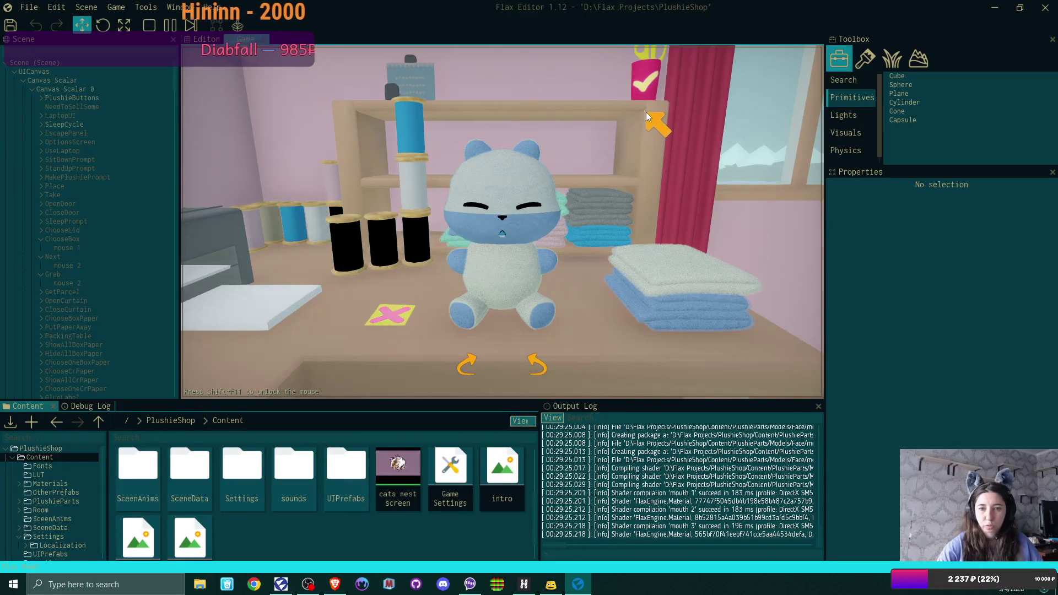
pyautogui.click(532, 145)
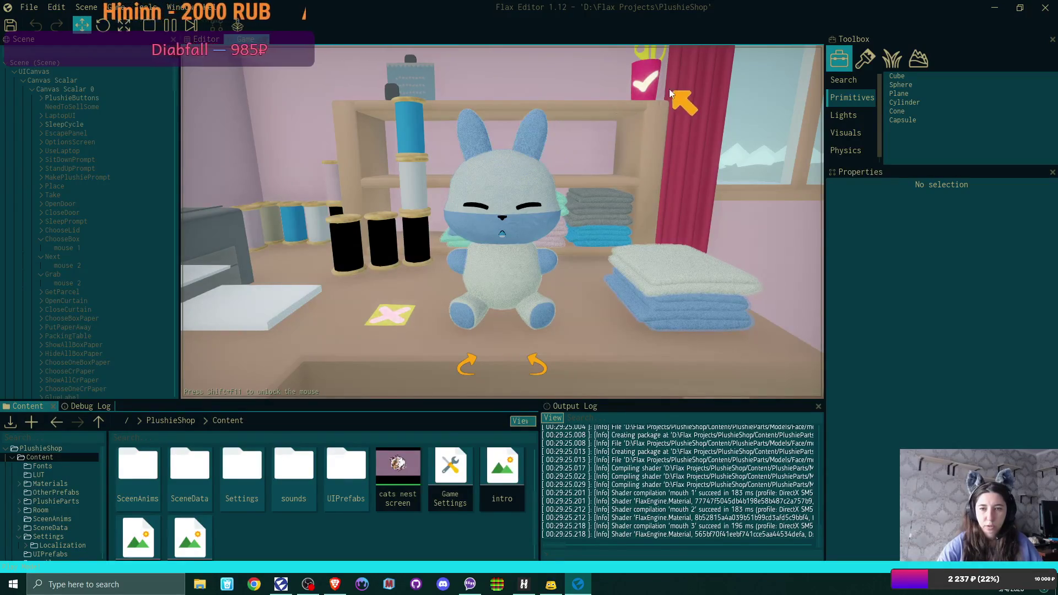
pyautogui.click(647, 87)
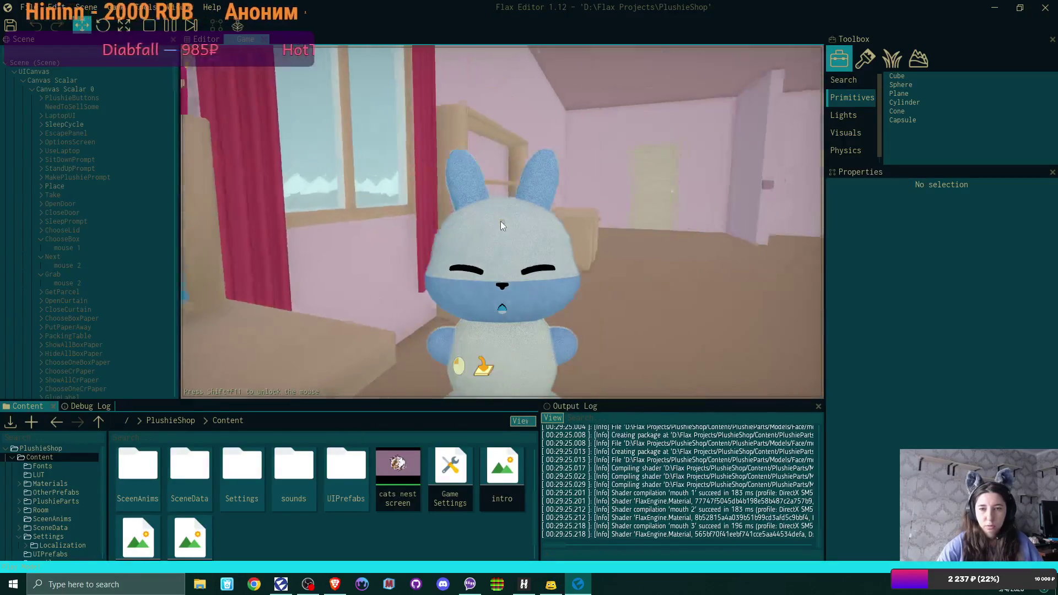
pyautogui.click(502, 222)
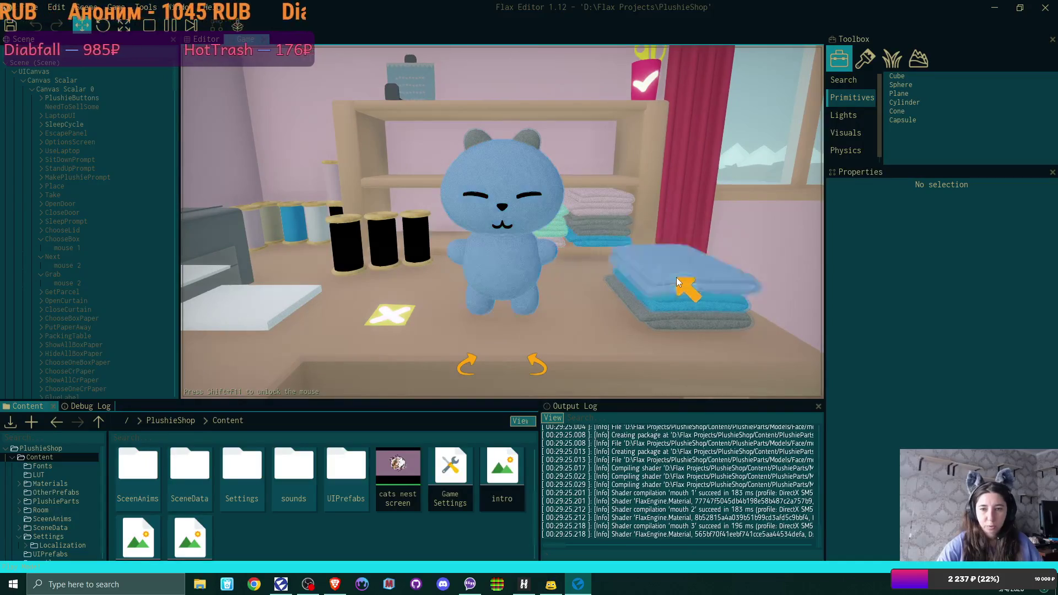
# Make a teal bear plushie with angry eyes, then start a new shop listing for the bunny.
pyautogui.click(676, 276)
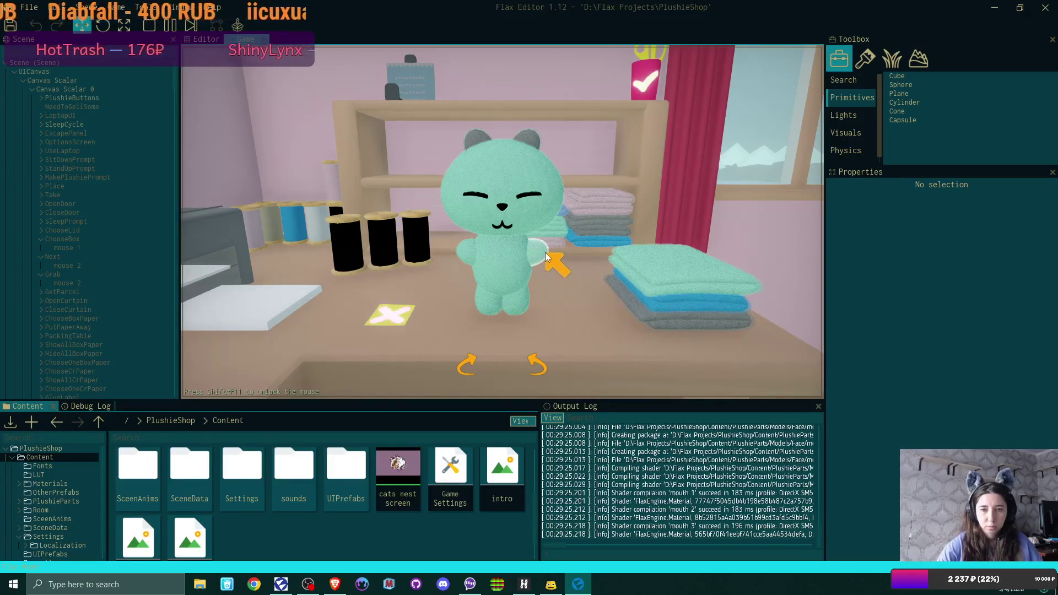
pyautogui.click(539, 193)
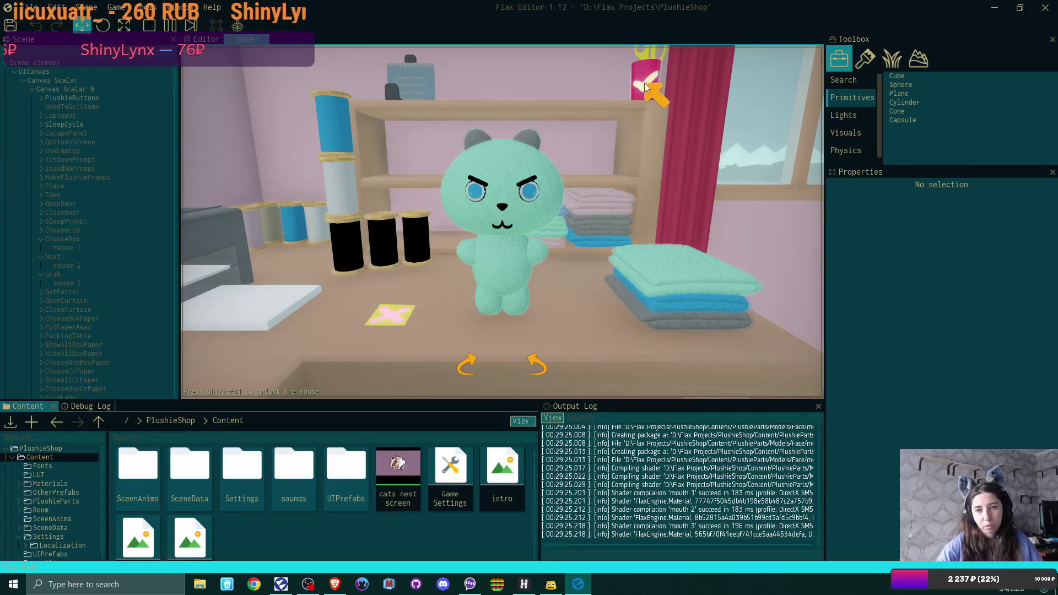
pyautogui.click(643, 83)
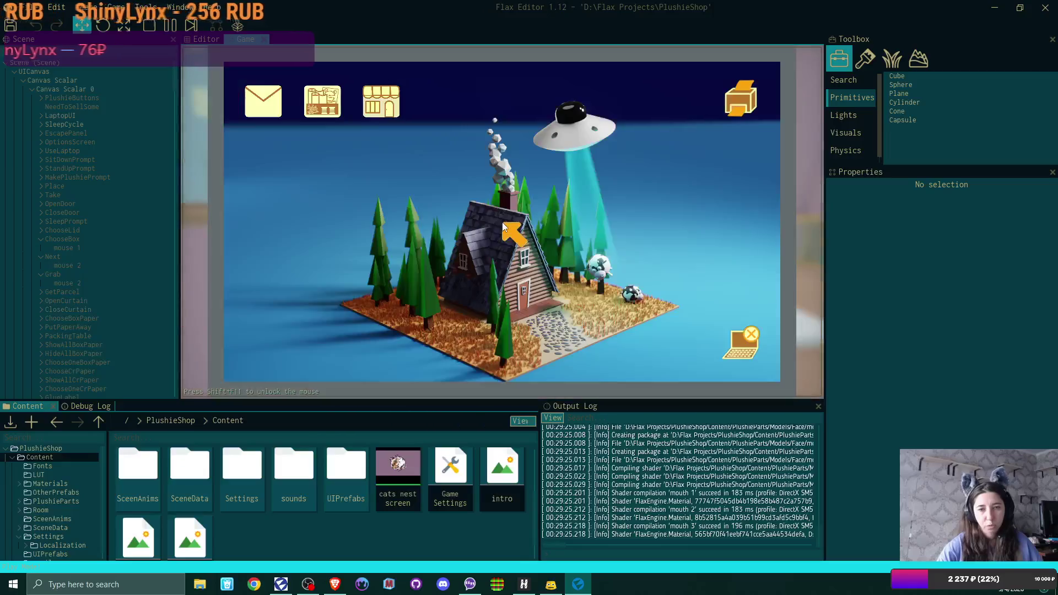
pyautogui.click(389, 102)
pyautogui.click(761, 364)
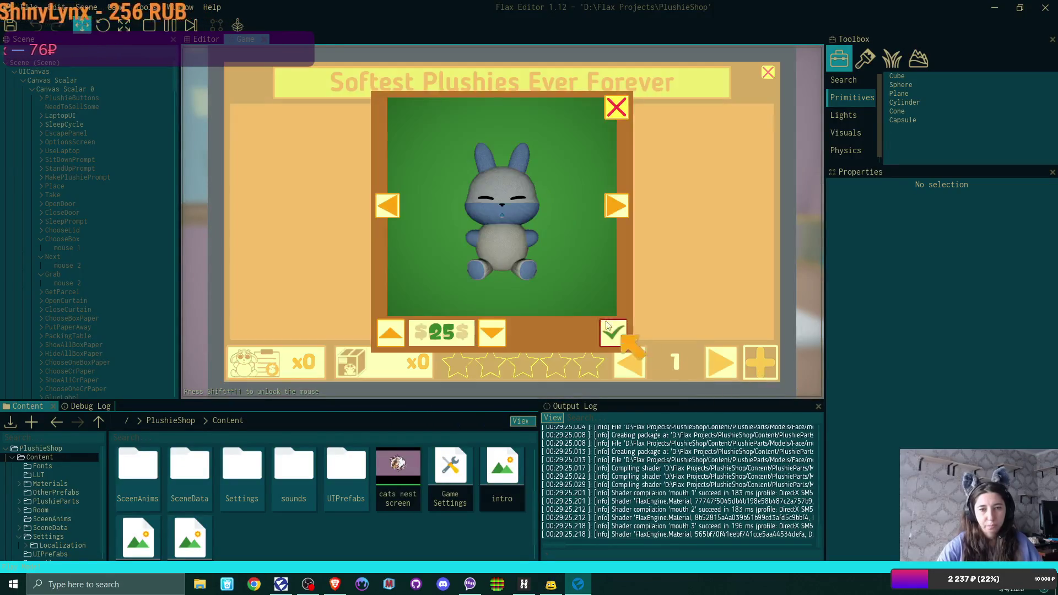
# Adjust the bunny's price down and up until it is listed in the shop at $50.
pyautogui.click(499, 332)
pyautogui.click(498, 328)
pyautogui.click(398, 331)
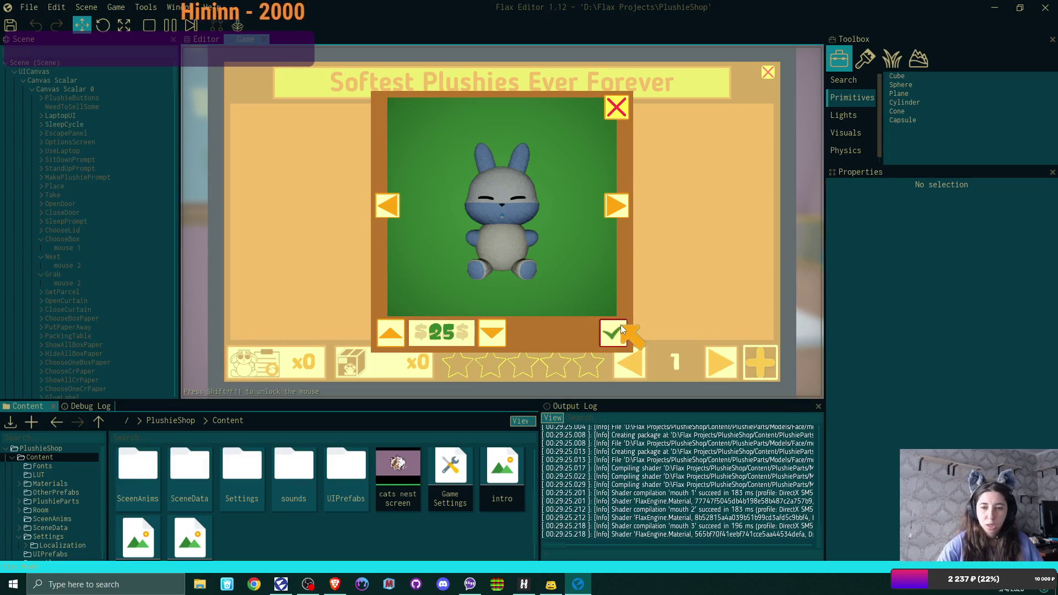
pyautogui.click(398, 332)
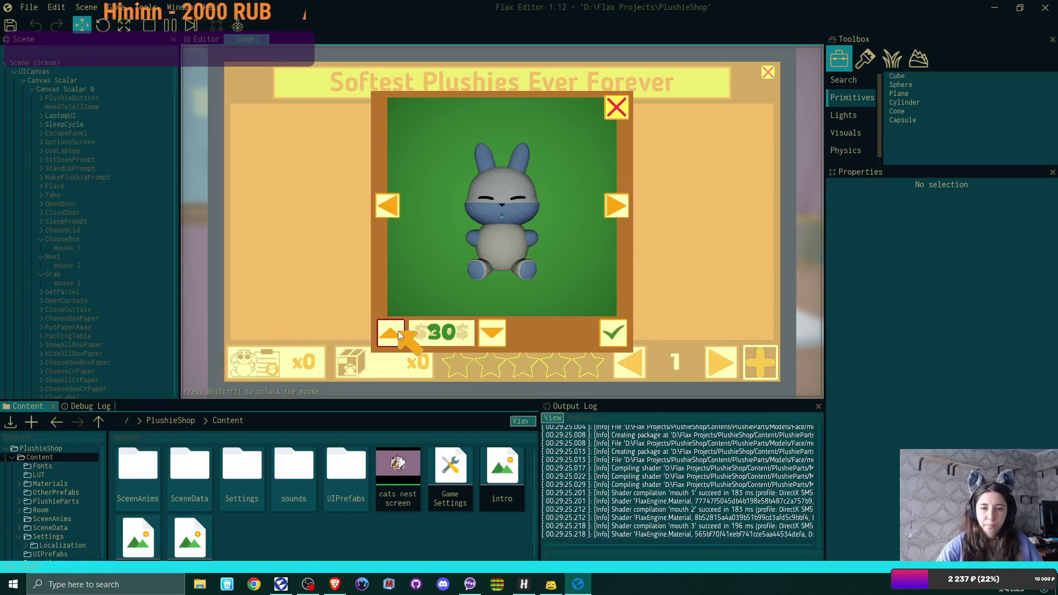
pyautogui.click(494, 334)
pyautogui.click(494, 334)
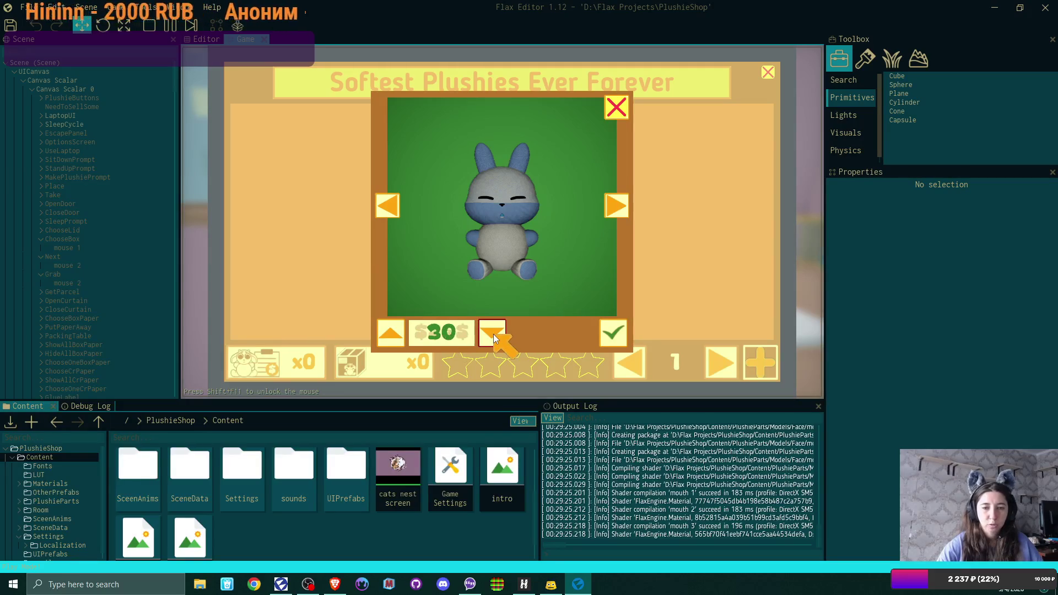
pyautogui.click(388, 334)
pyautogui.click(389, 334)
pyautogui.click(388, 334)
pyautogui.click(389, 334)
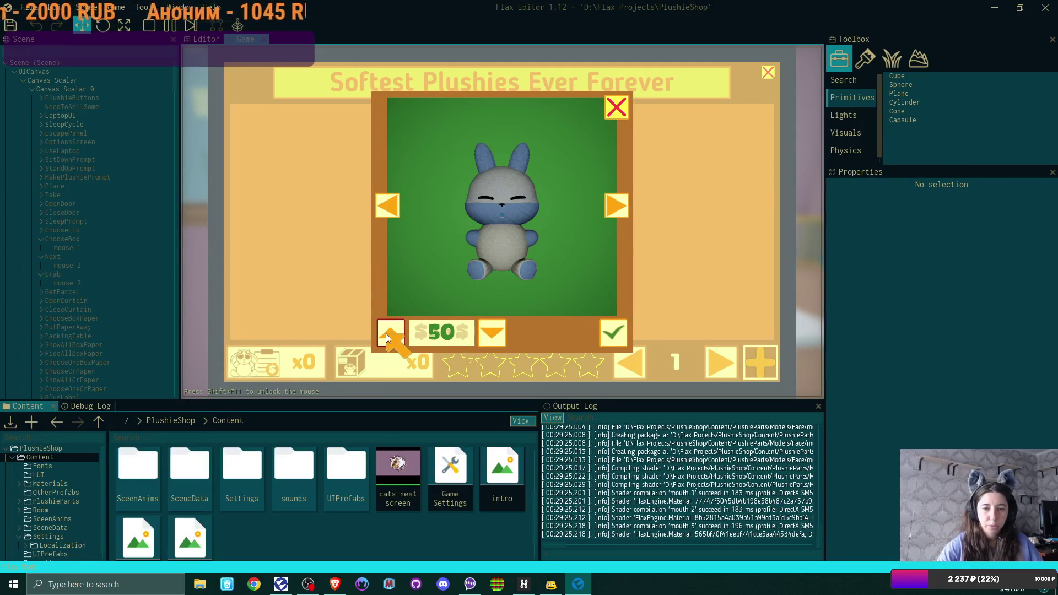
pyautogui.click(613, 332)
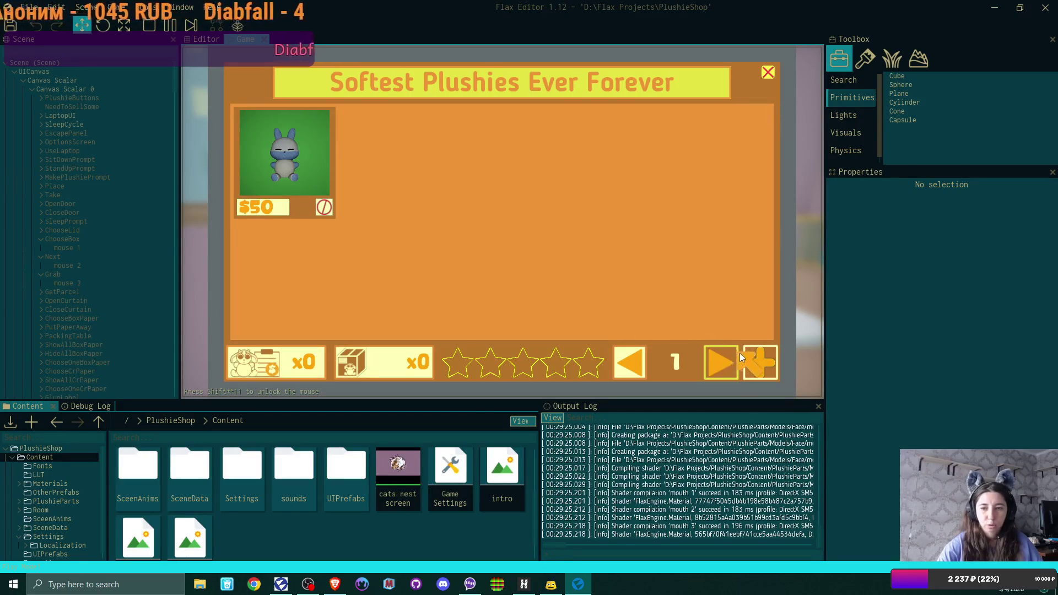
# List the teal bear plushie at $30, then close the shop and return to the room.
pyautogui.click(761, 362)
pyautogui.click(392, 331)
pyautogui.click(612, 332)
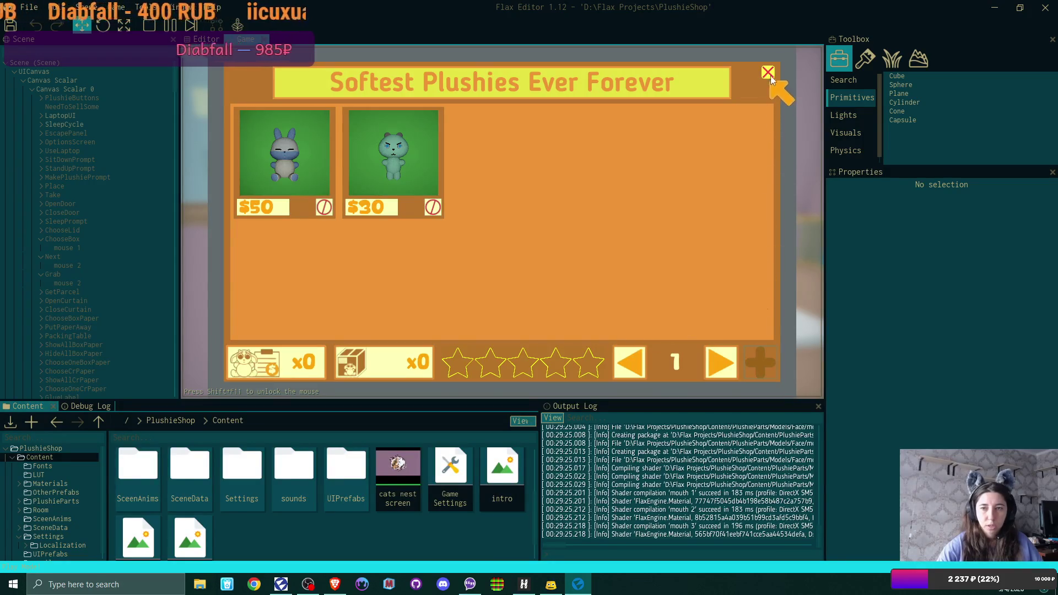
pyautogui.click(768, 73)
pyautogui.click(794, 307)
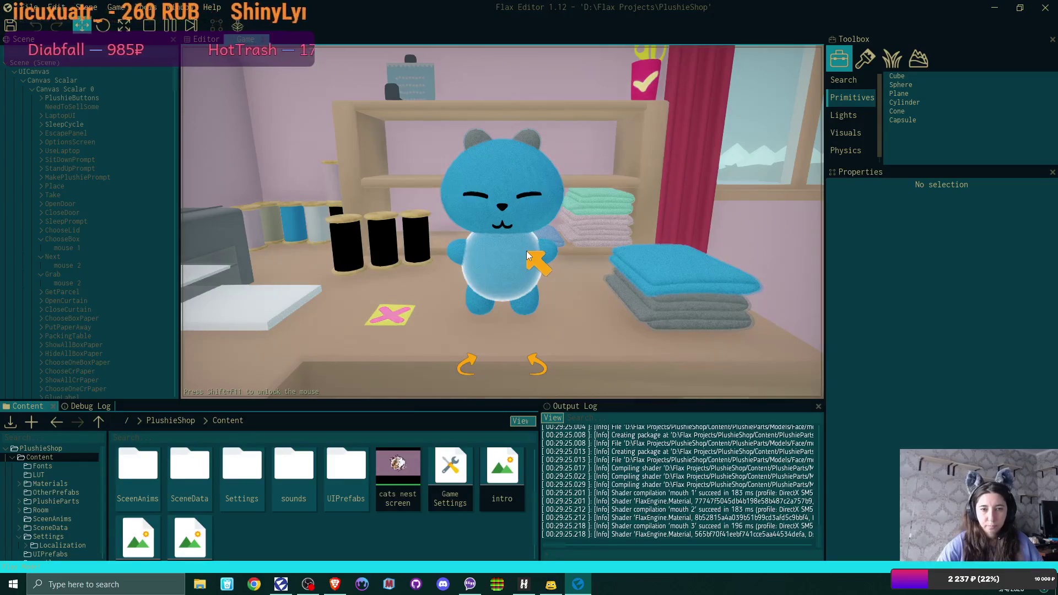
# Dye the new plushie pinkish white and add a face band, long bunny ears and blue arms.
pyautogui.click(577, 221)
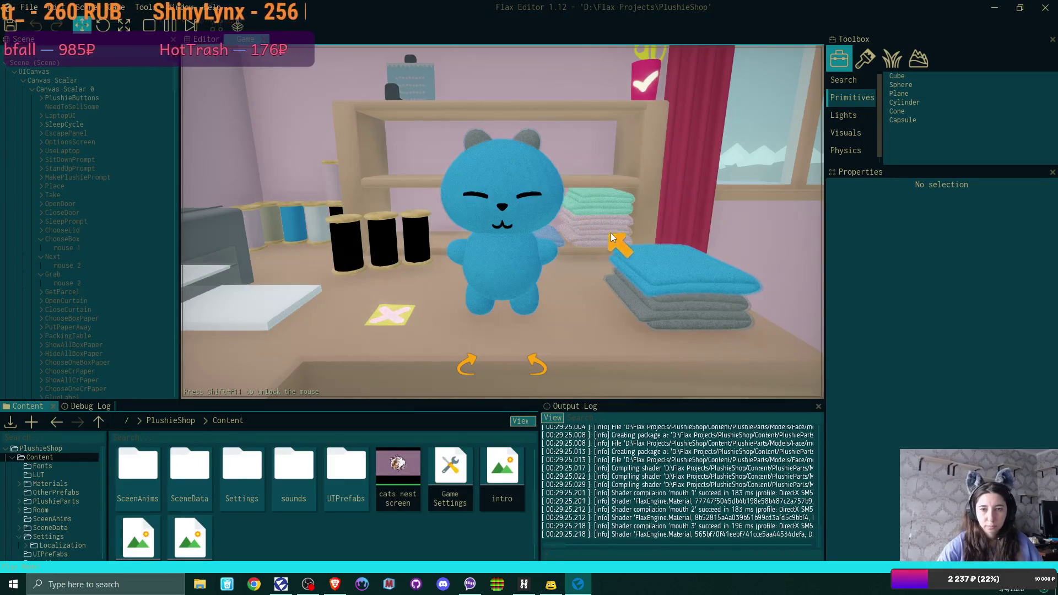
pyautogui.click(699, 285)
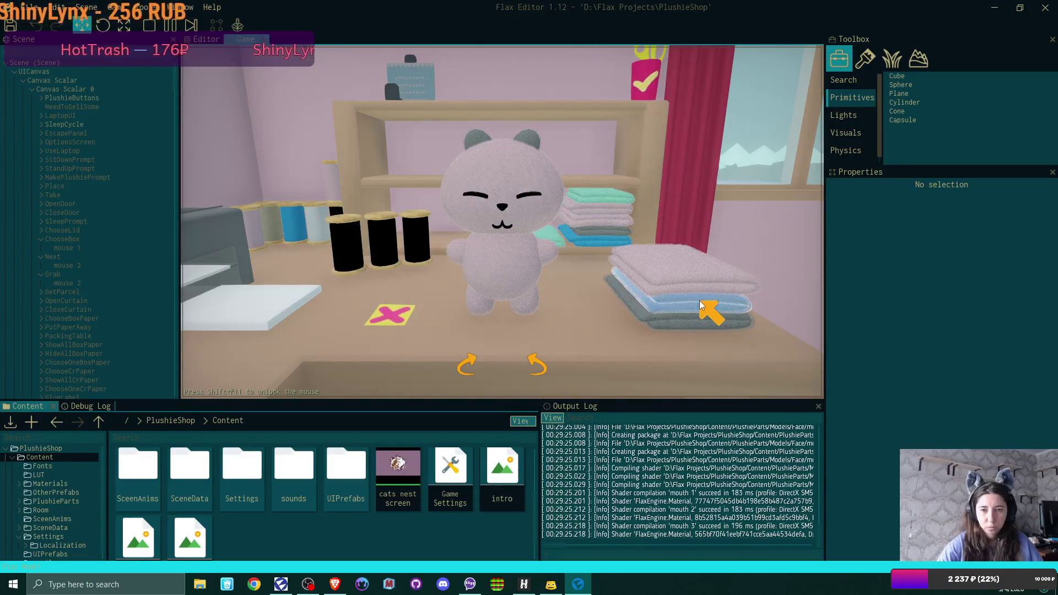
pyautogui.click(526, 189)
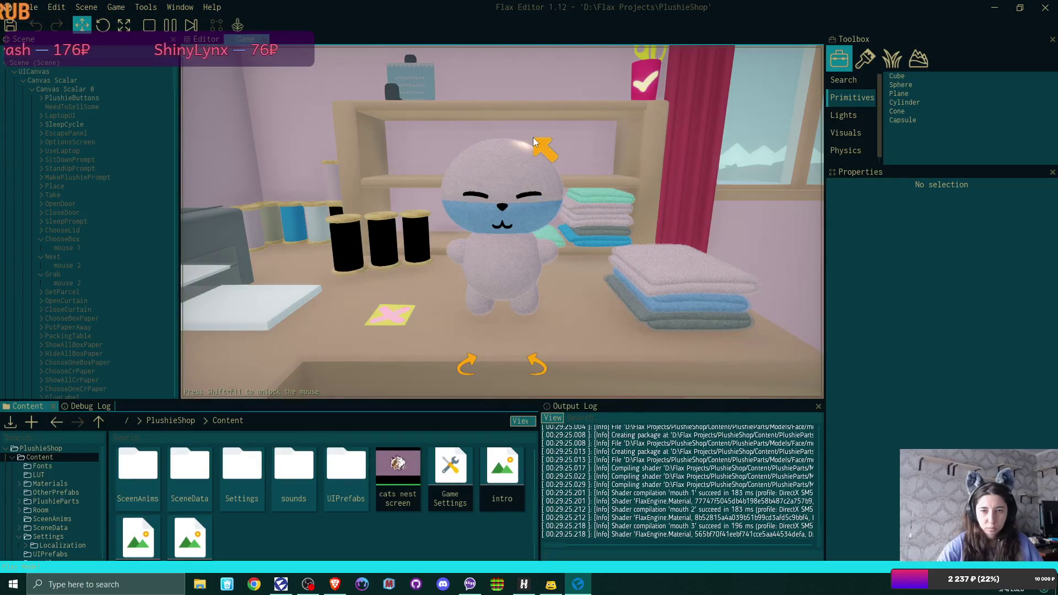
pyautogui.click(534, 139)
pyautogui.click(548, 258)
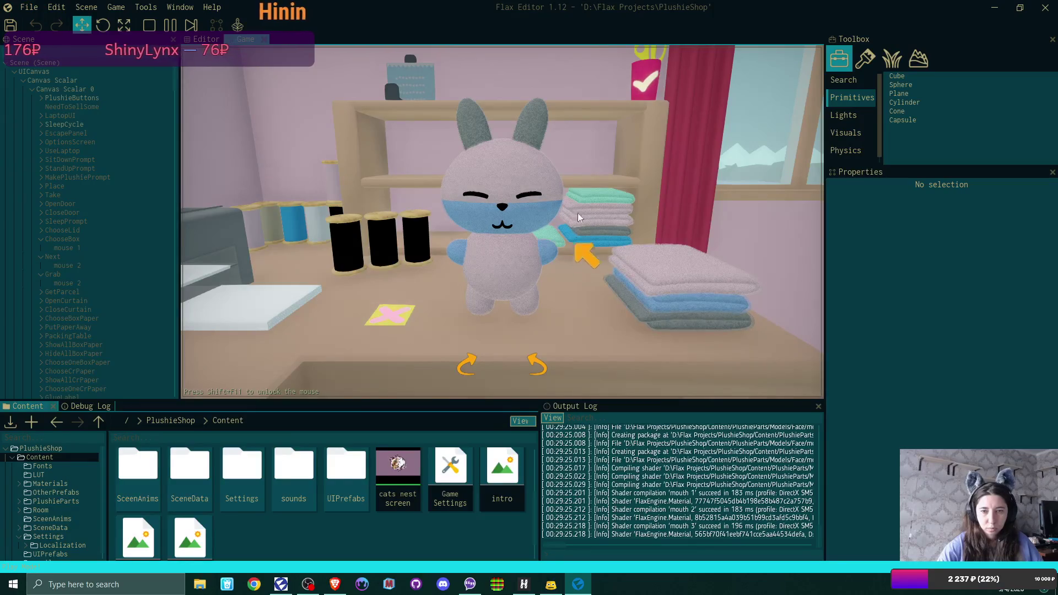
# Remove the face band, make the ears and arms teal, add a :3 mouth and confirm the plushie.
pyautogui.click(525, 214)
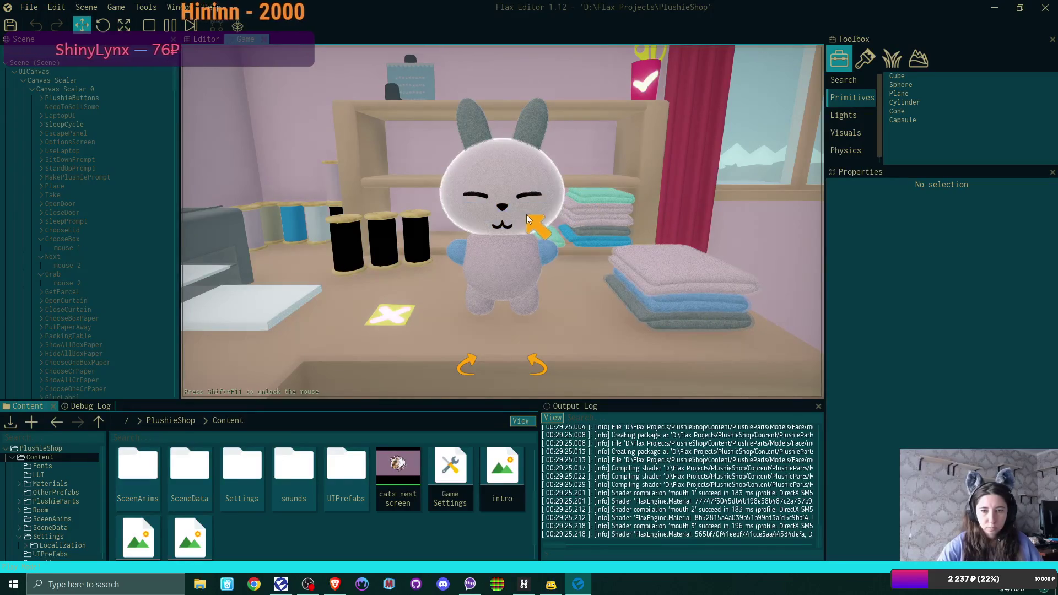
pyautogui.click(729, 318)
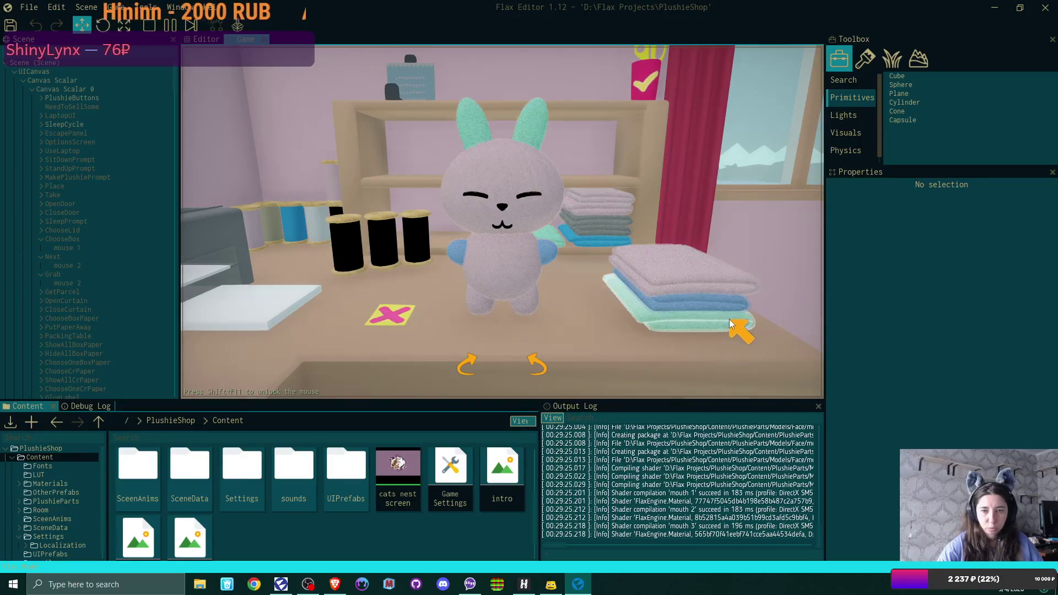
pyautogui.click(729, 319)
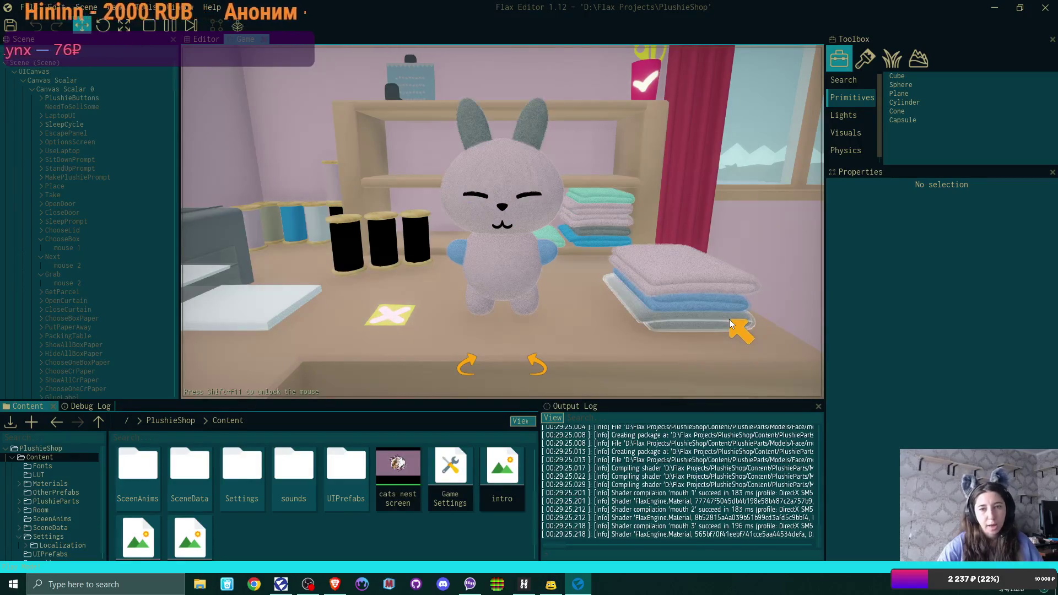
pyautogui.click(719, 297)
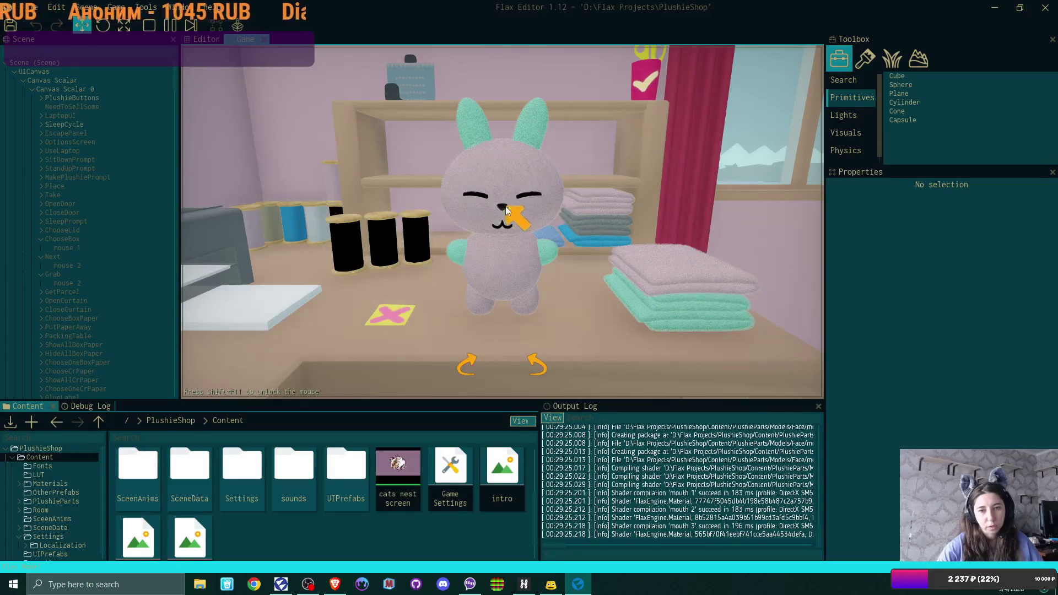
pyautogui.click(507, 224)
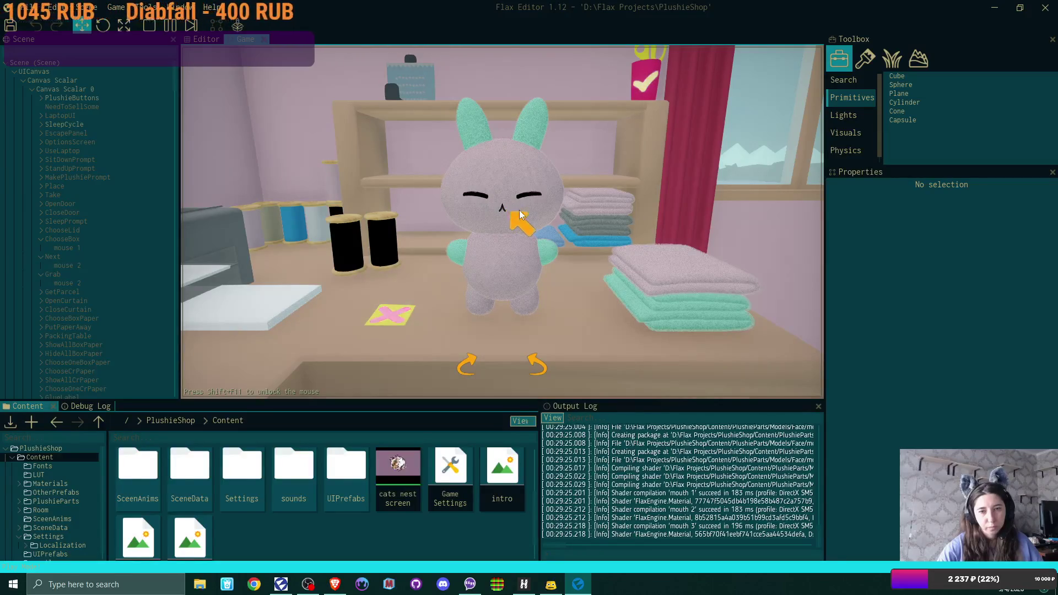
pyautogui.click(659, 63)
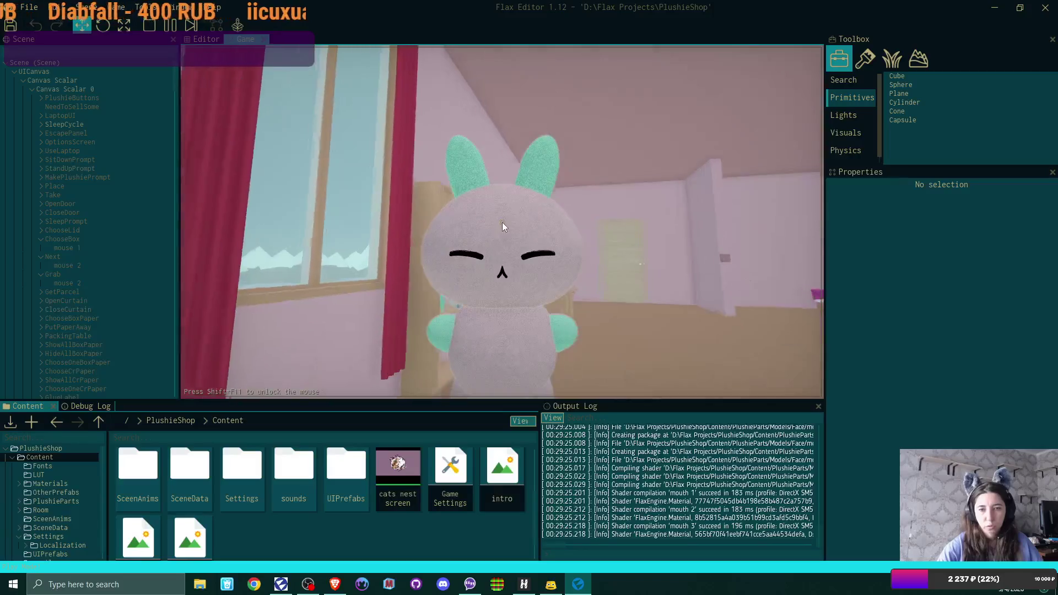
pyautogui.click(502, 223)
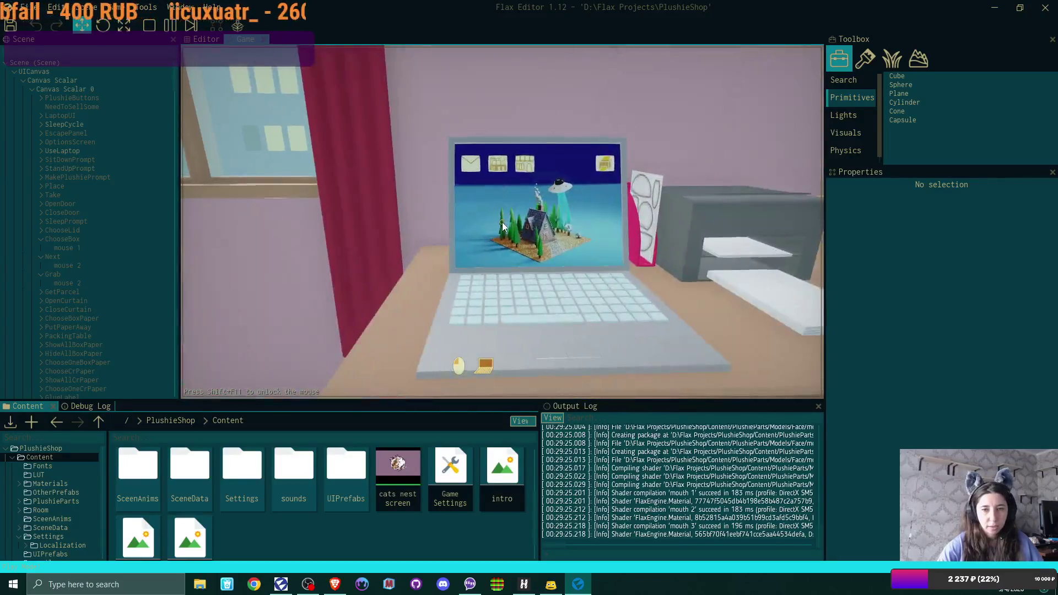
# List the pink bunny plushie at $25 in the shop, then close the shop and leave the laptop.
pyautogui.click(395, 114)
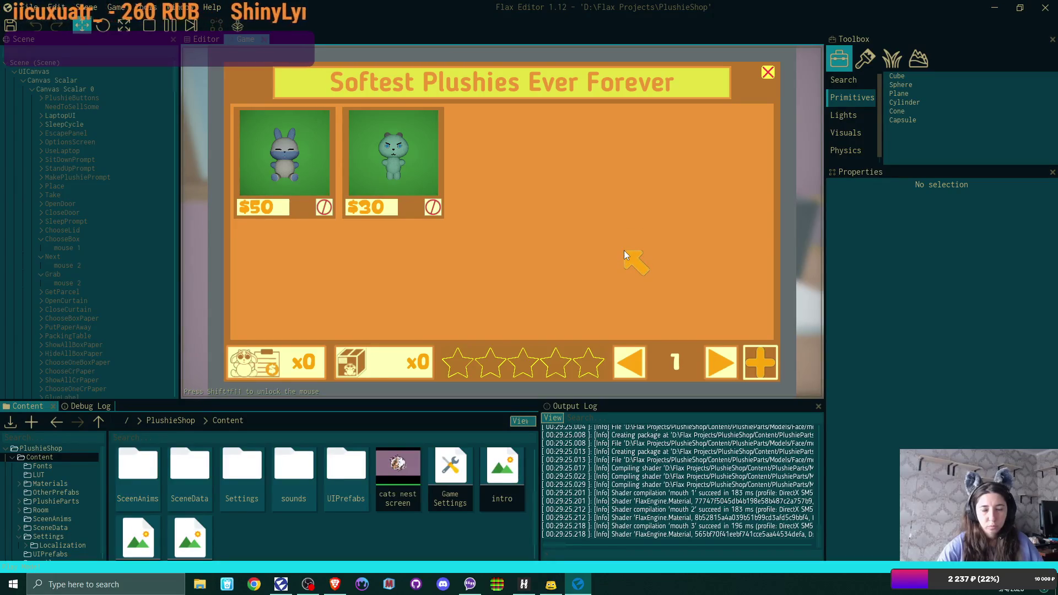
pyautogui.click(764, 356)
pyautogui.click(613, 333)
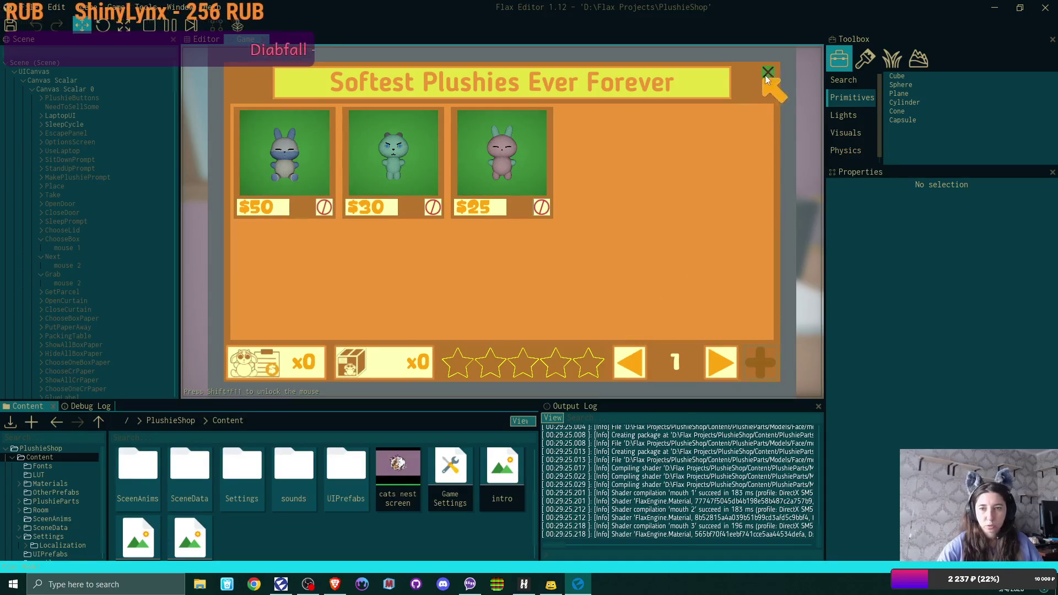
pyautogui.click(767, 72)
pyautogui.click(742, 342)
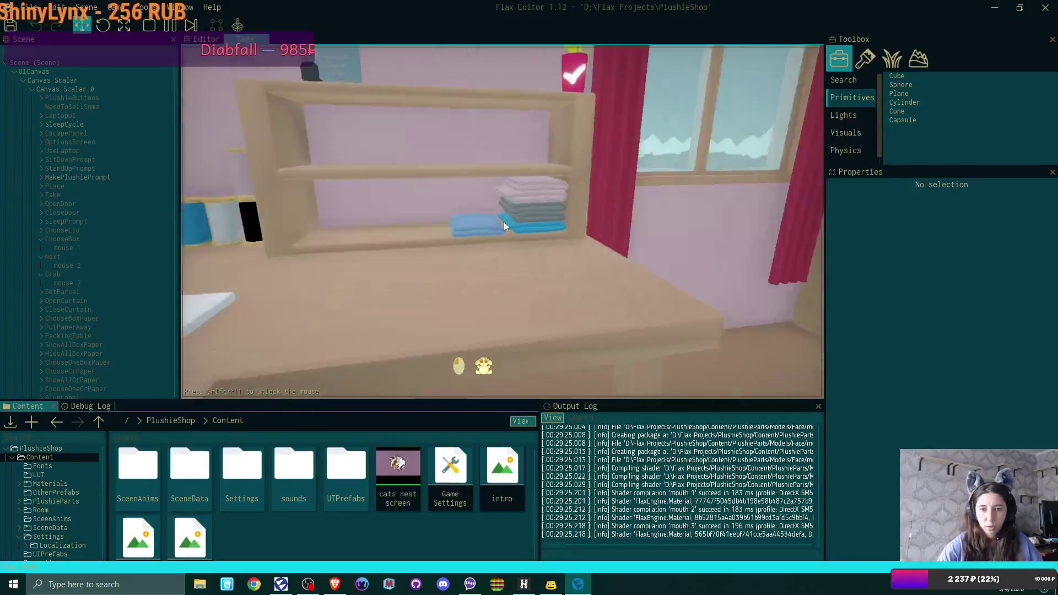
# Craft a new plushie in pale blue fabric and finish it.
pyautogui.click(501, 221)
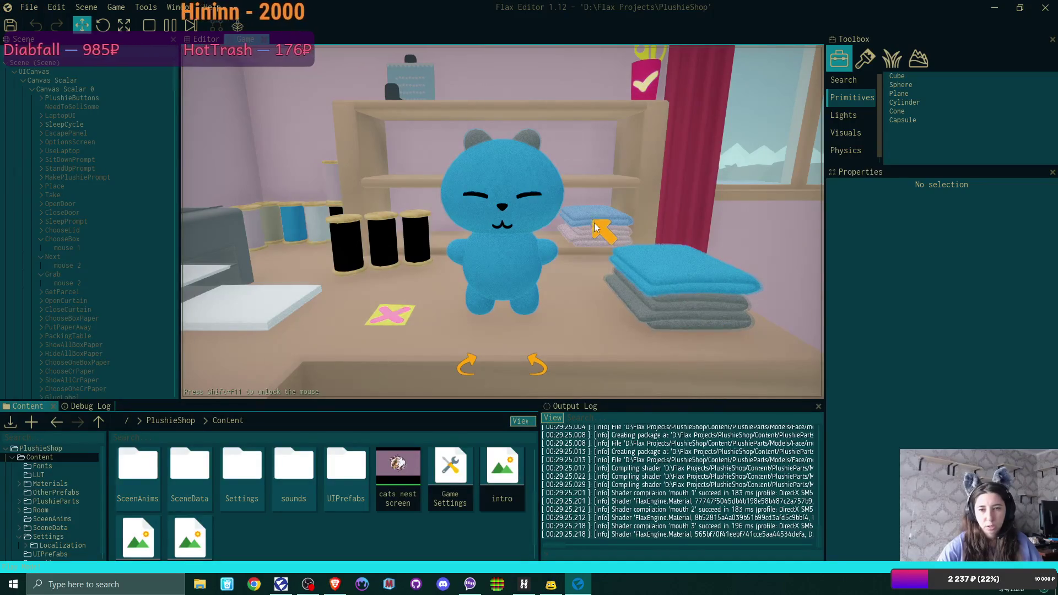
pyautogui.click(696, 280)
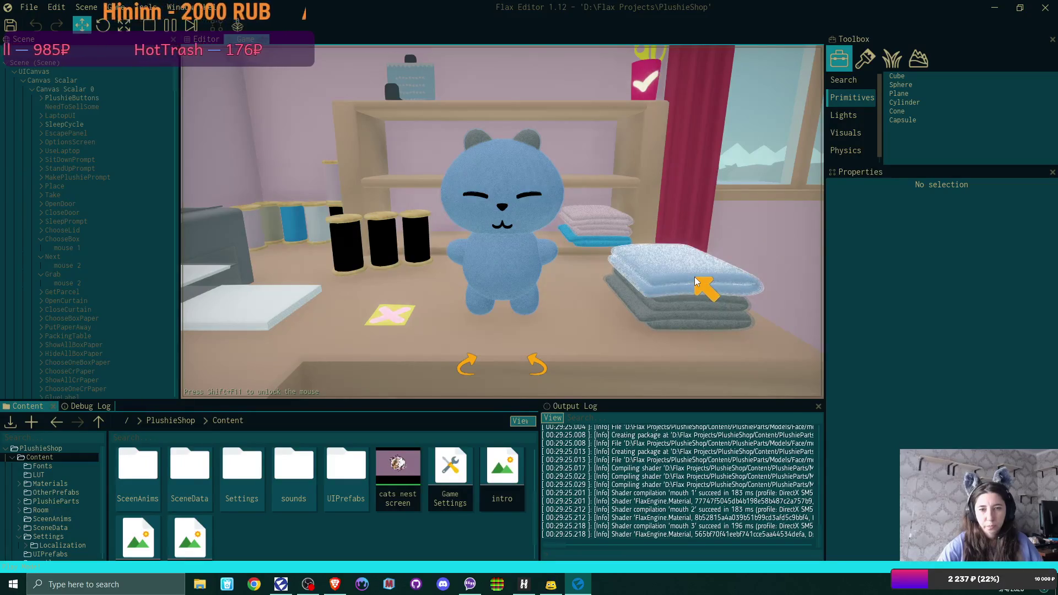
pyautogui.click(650, 84)
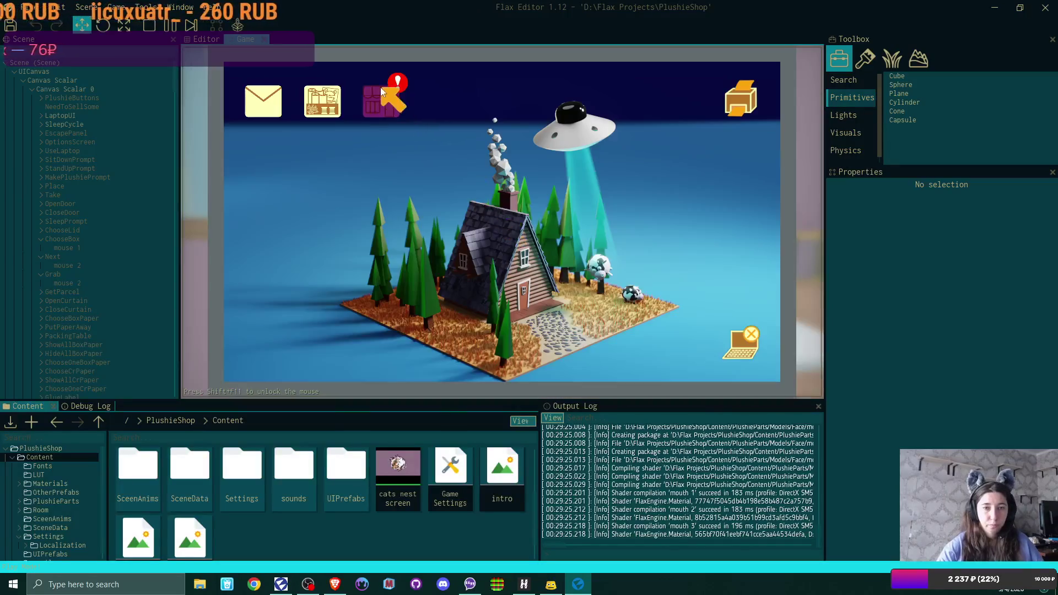
# Check the shipping addresses on both plushie orders, then return to the listings and close the shop.
pyautogui.click(386, 99)
pyautogui.click(278, 361)
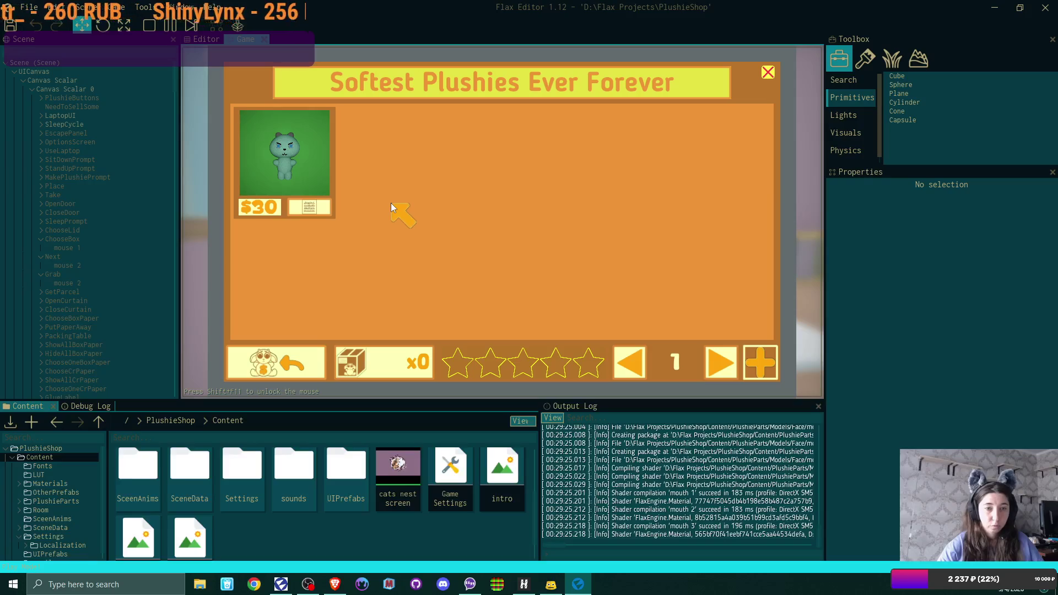
pyautogui.click(310, 209)
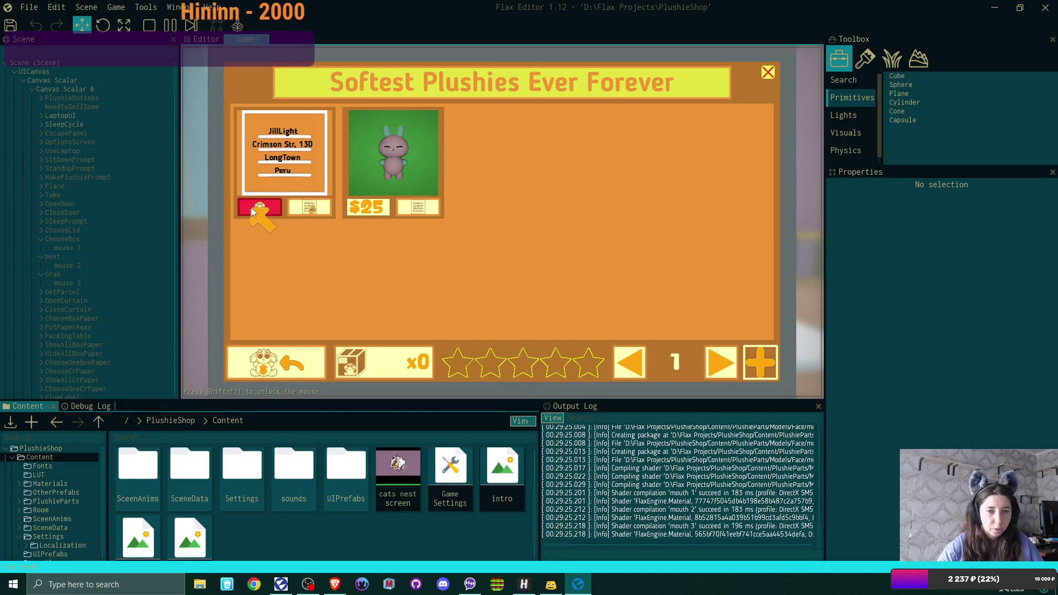
pyautogui.click(417, 208)
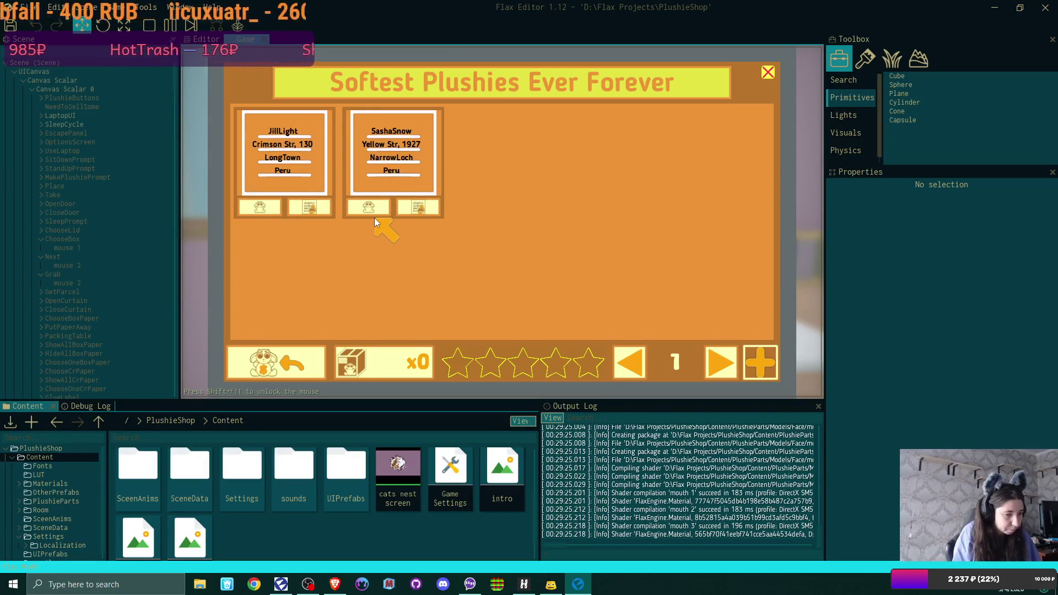
pyautogui.click(316, 361)
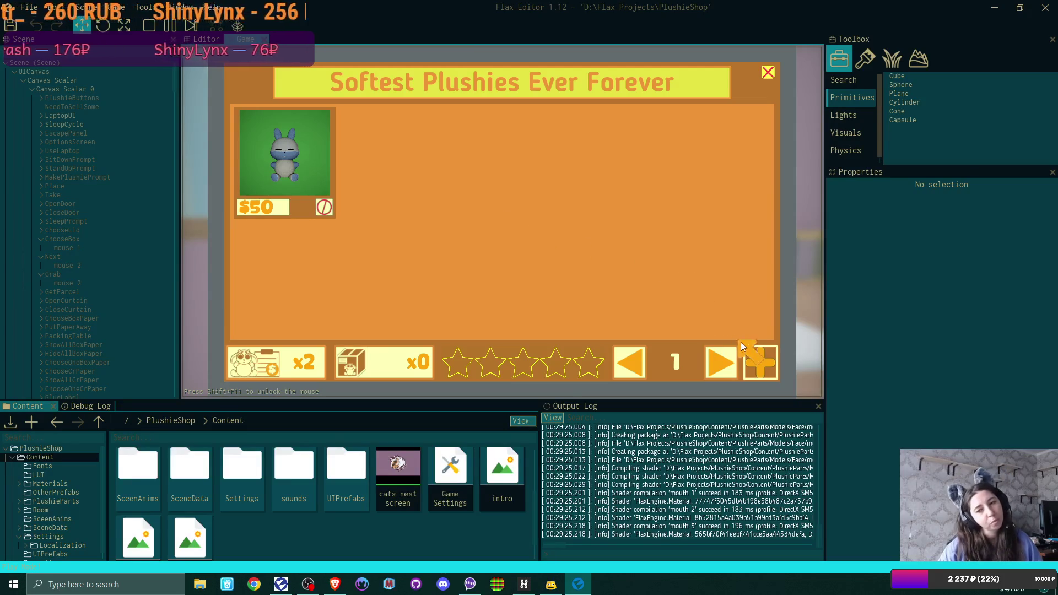
pyautogui.click(769, 70)
# Open the printable address labels and bring up the first label for styling.
pyautogui.click(752, 103)
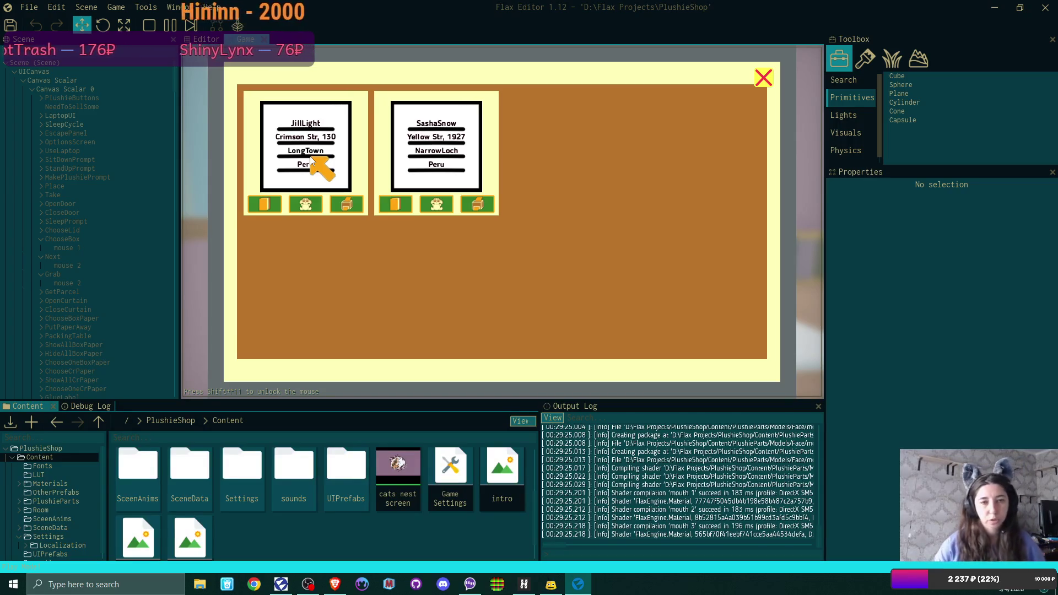
pyautogui.click(297, 195)
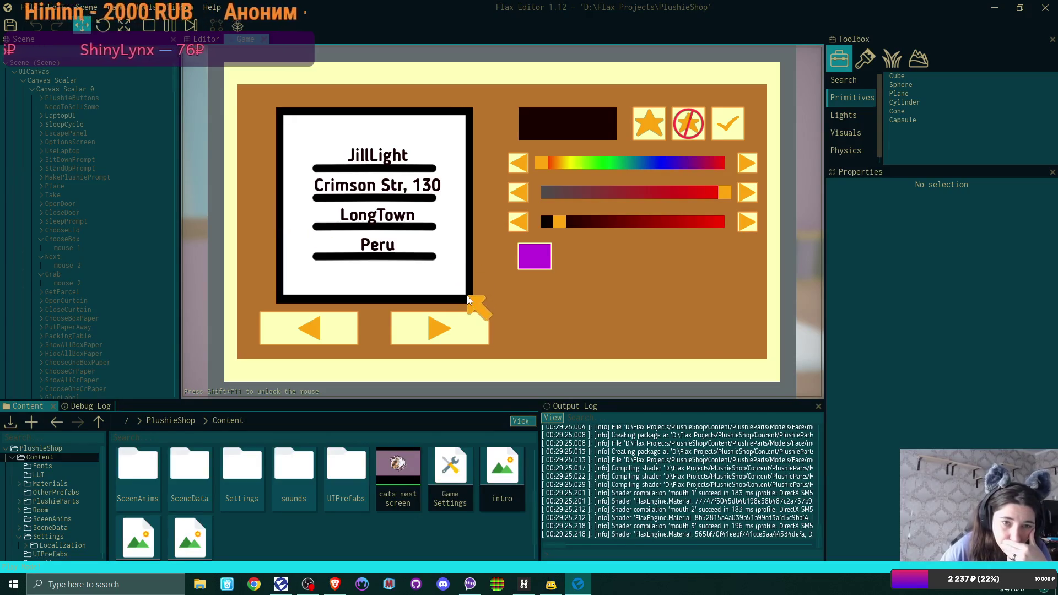
# Give the first label the green frame background and orange-red text, then save it.
pyautogui.click(452, 329)
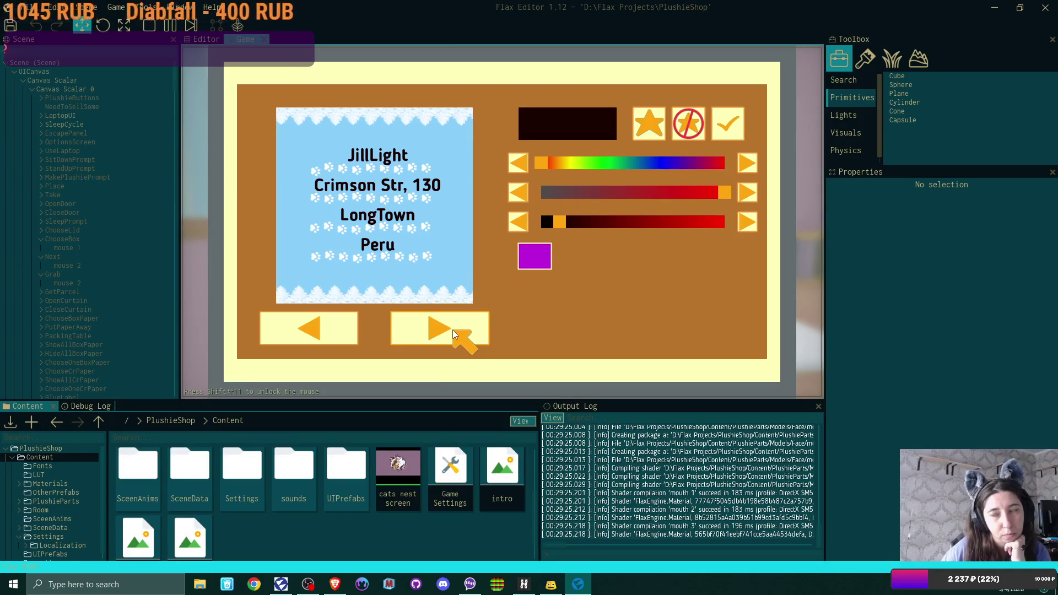
pyautogui.click(453, 332)
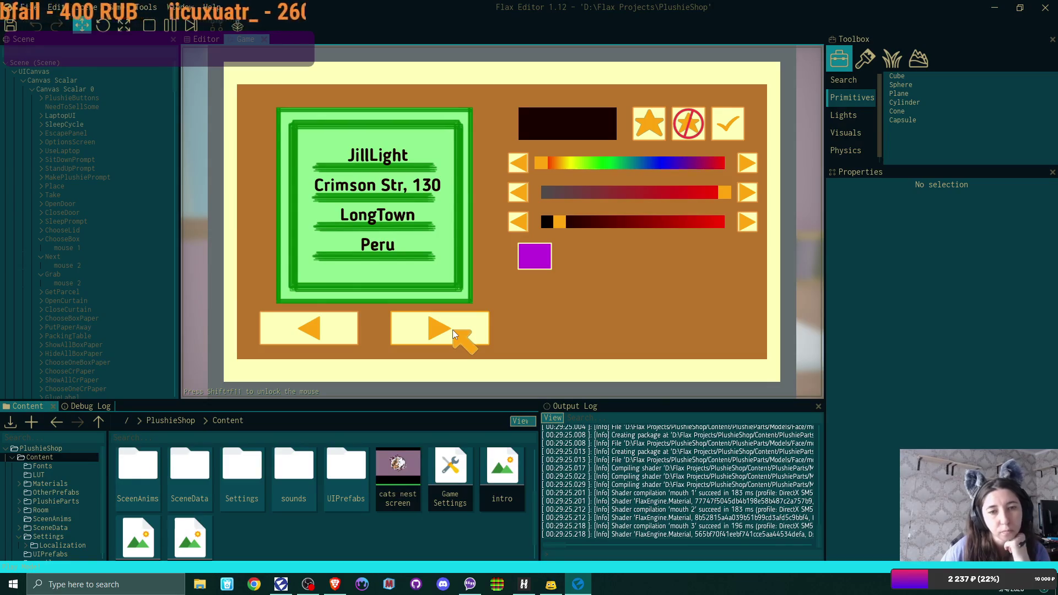
pyautogui.click(543, 256)
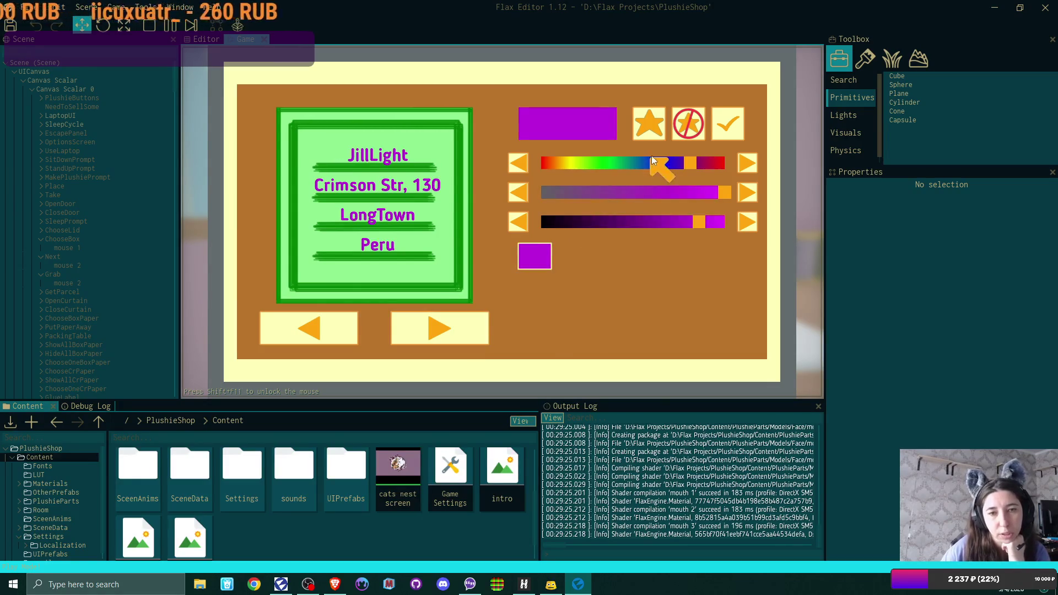
pyautogui.moveTo(689, 160)
pyautogui.mouseDown()
pyautogui.moveTo(617, 166)
pyautogui.moveTo(639, 170)
pyautogui.mouseUp()
pyautogui.moveTo(605, 171)
pyautogui.mouseDown()
pyautogui.moveTo(571, 173)
pyautogui.moveTo(725, 177)
pyautogui.moveTo(546, 181)
pyautogui.mouseUp()
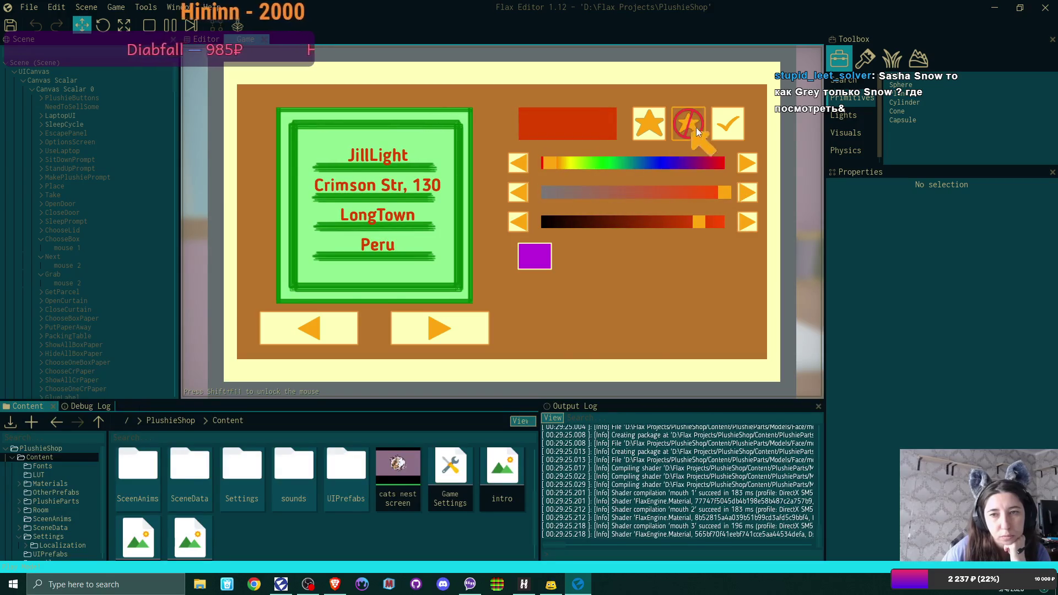
pyautogui.click(727, 124)
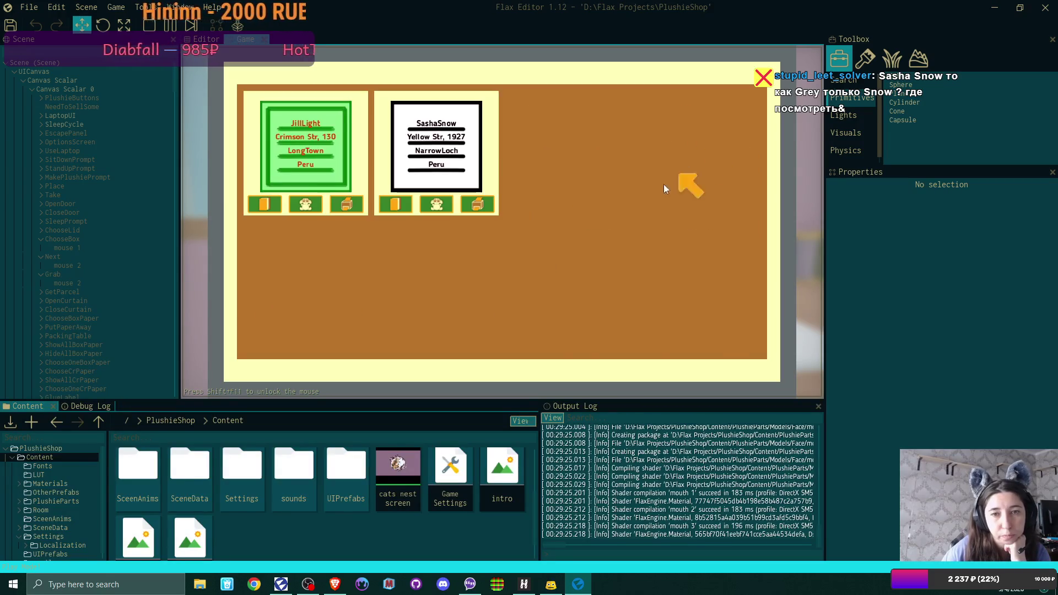
# Print the first address label and open the second label for styling.
pyautogui.click(341, 203)
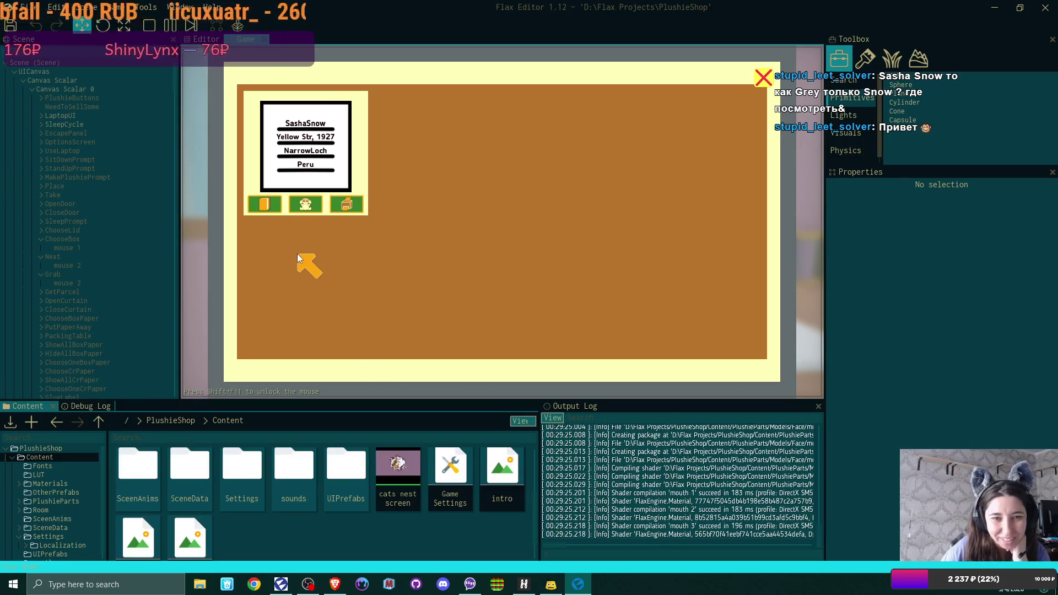
pyautogui.click(307, 203)
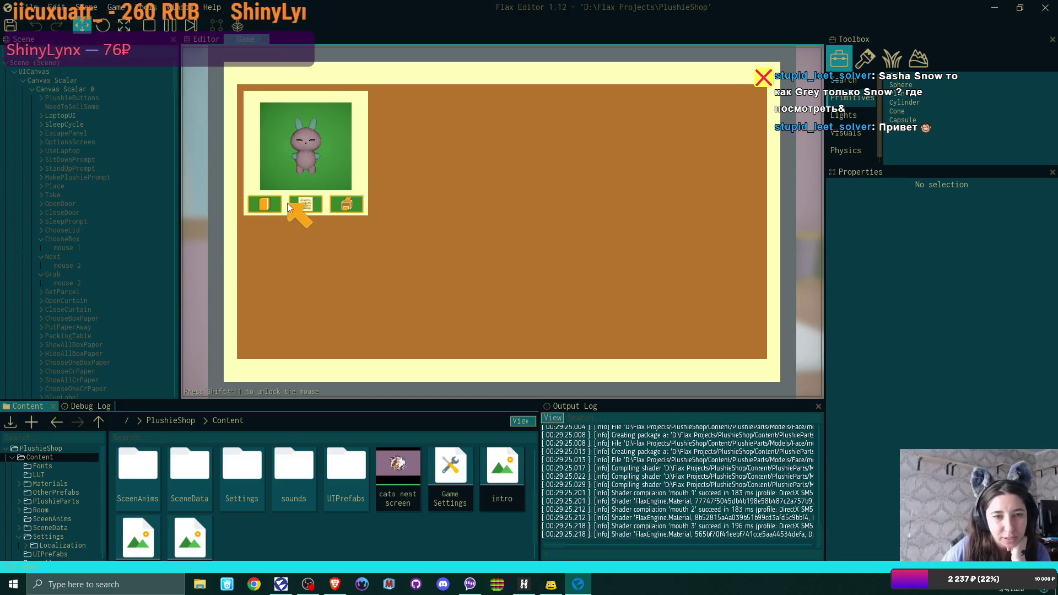
pyautogui.click(270, 203)
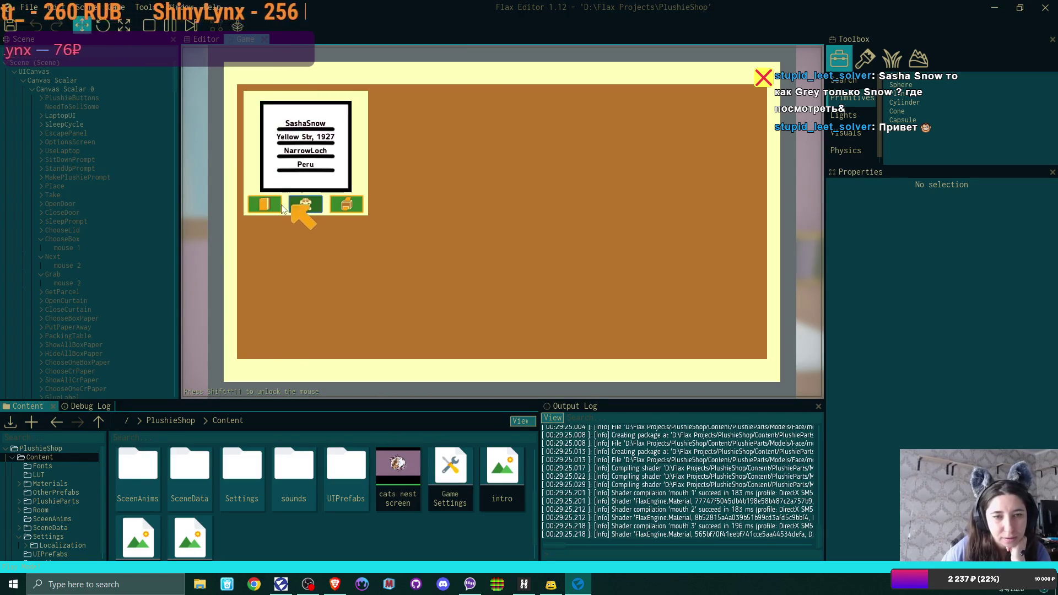
# Give the second label the coral cream frame and purple text, then save and print it and close the panel.
pyautogui.click(458, 326)
pyautogui.click(459, 325)
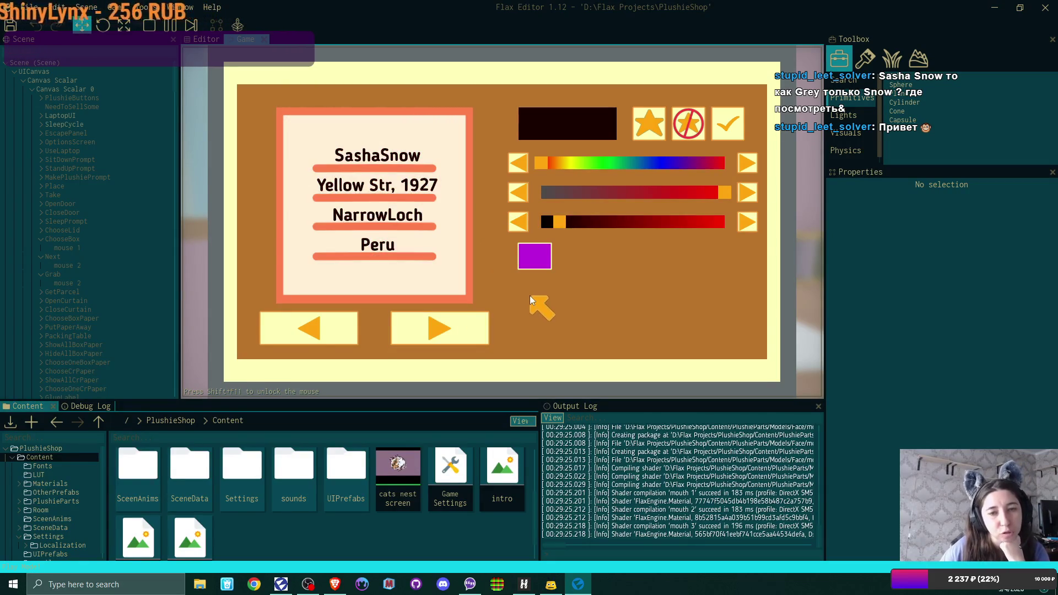
pyautogui.click(535, 260)
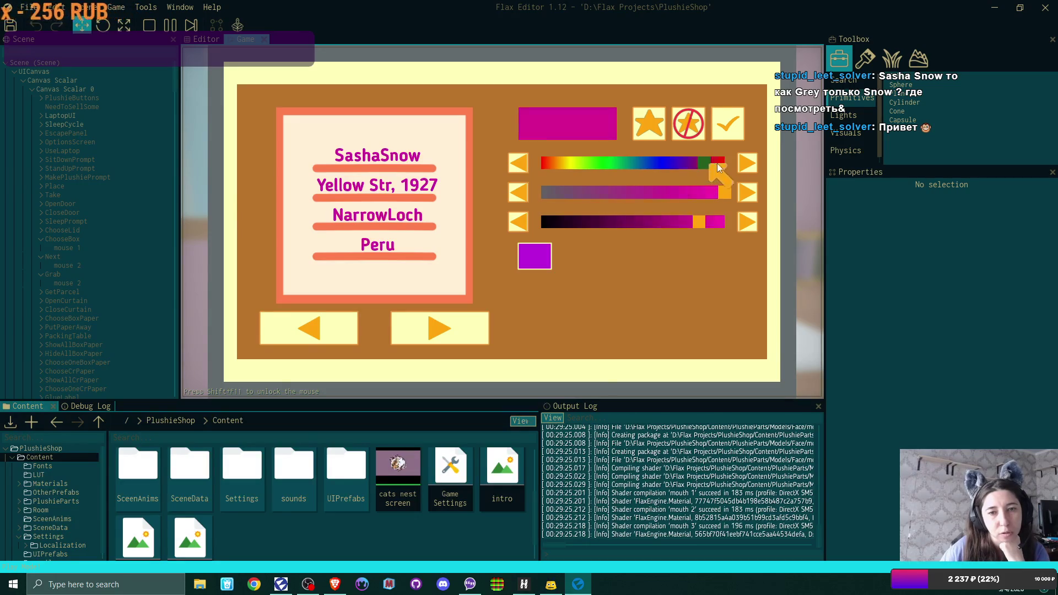
pyautogui.click(727, 130)
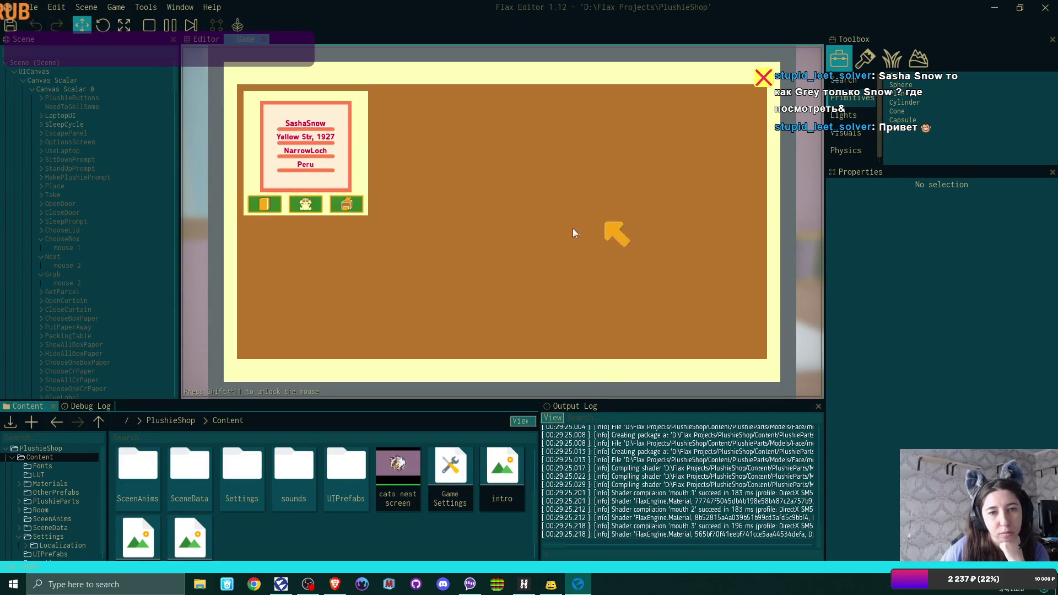
pyautogui.click(353, 208)
pyautogui.click(763, 78)
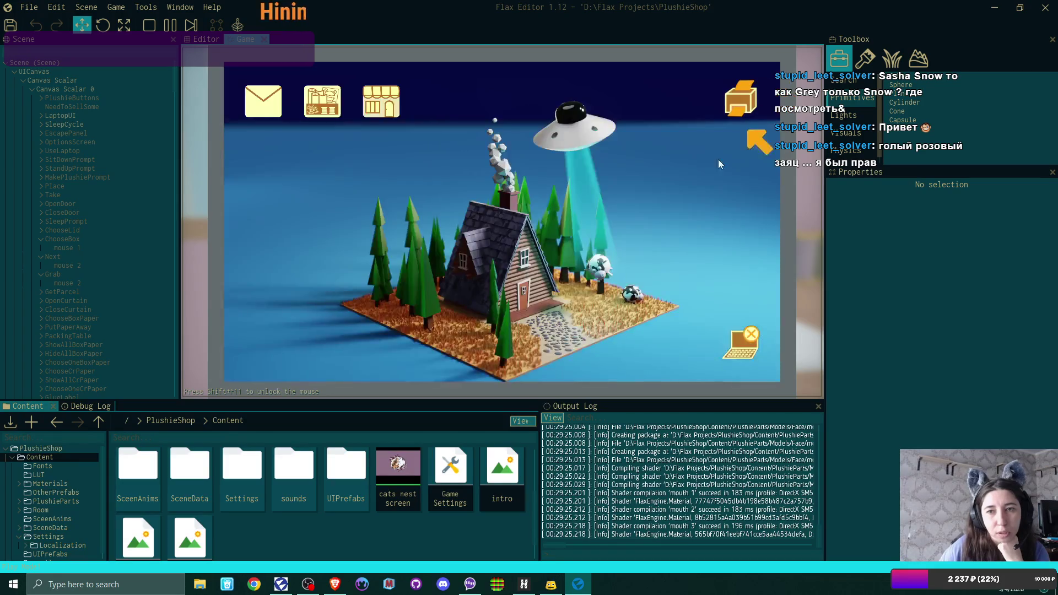
# Relist the grey bunny in the shop at $25 instead of $50.
pyautogui.click(392, 110)
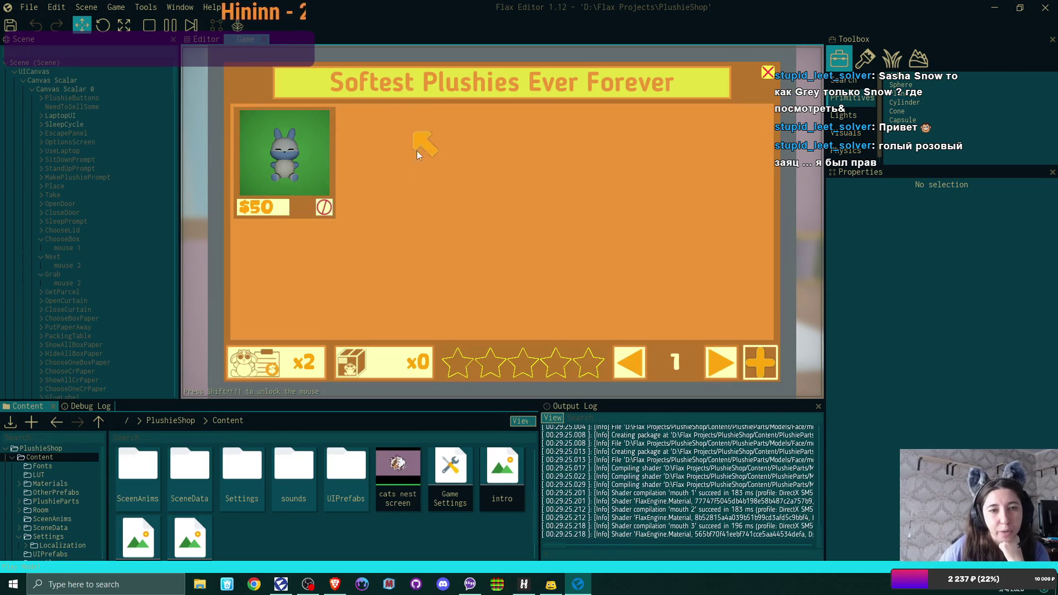
pyautogui.click(323, 210)
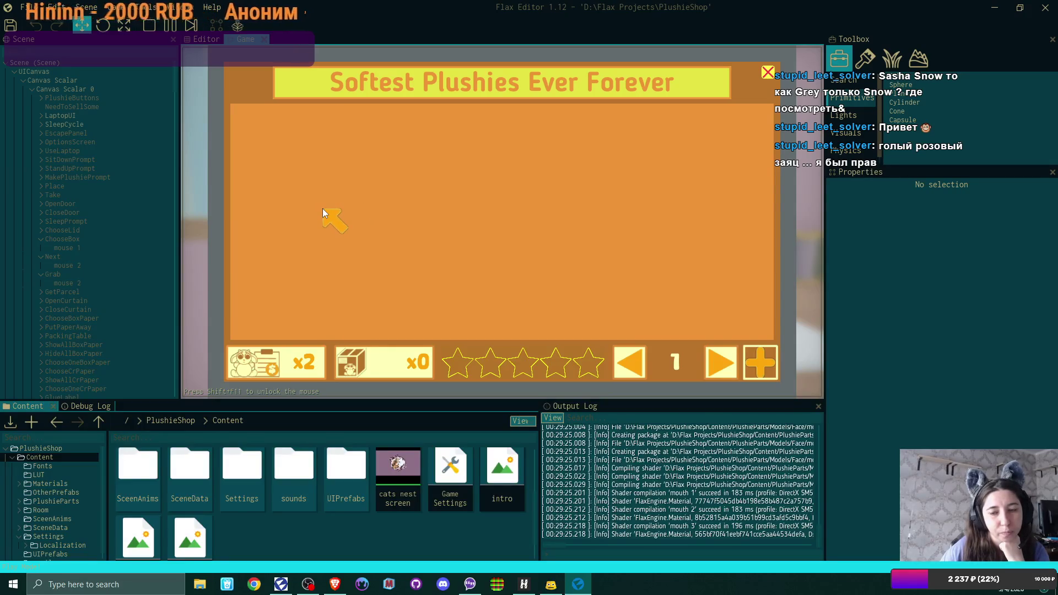
pyautogui.click(762, 361)
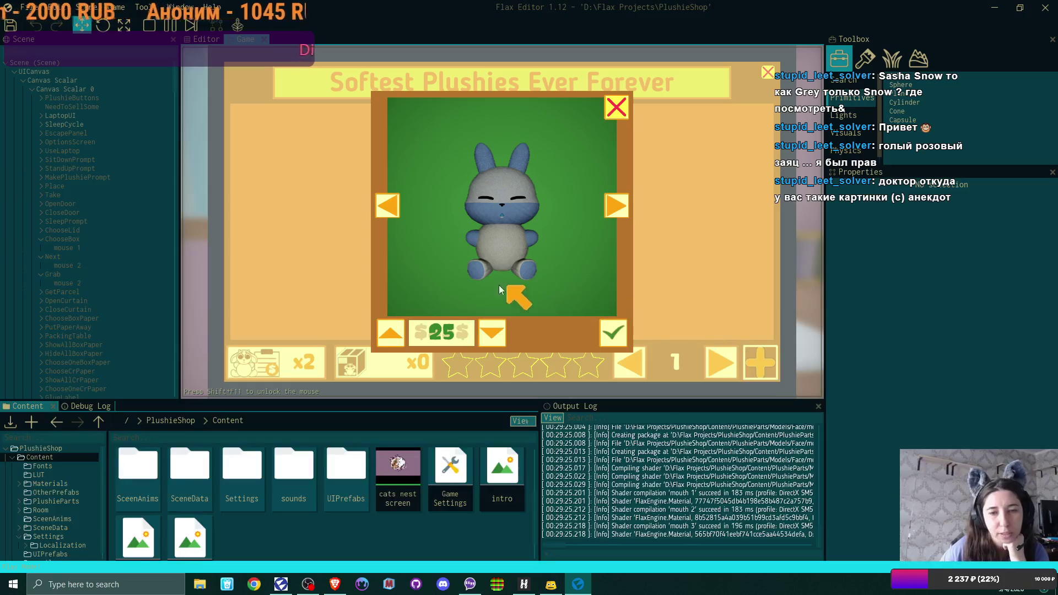
pyautogui.click(615, 331)
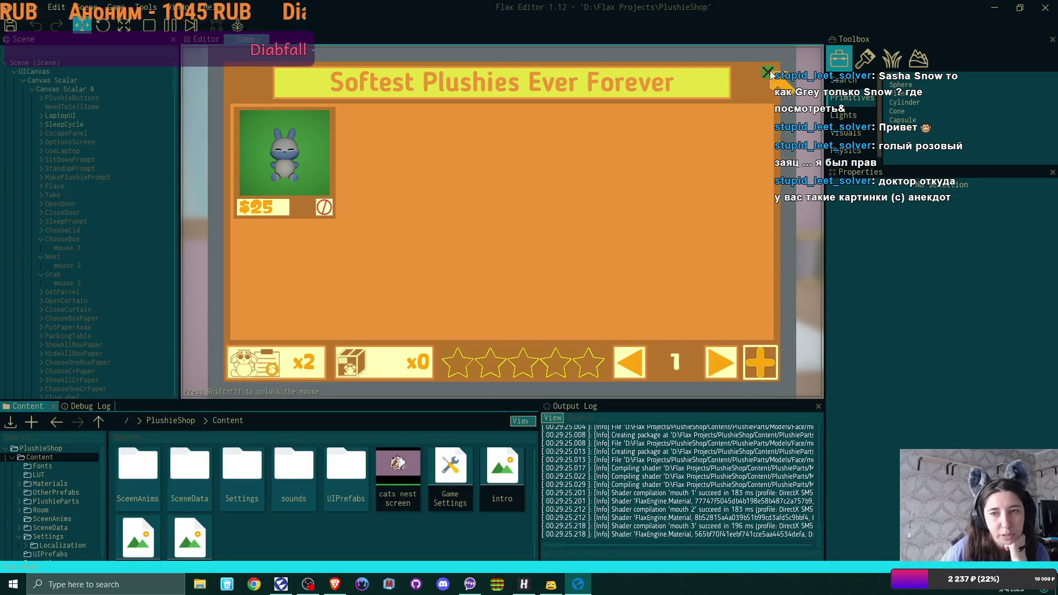
pyautogui.click(769, 72)
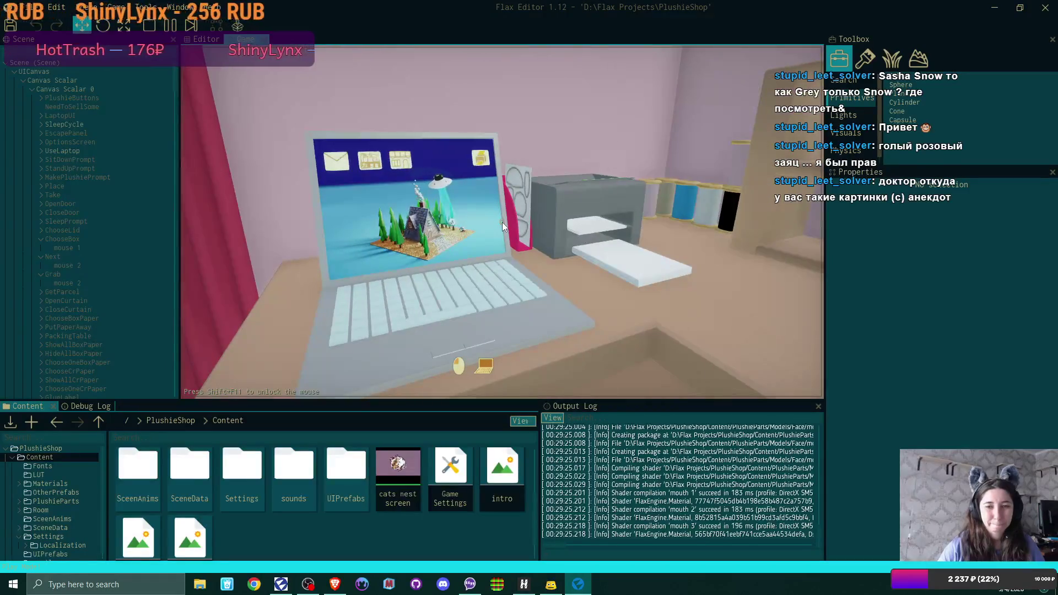
# Set the address label on the counter and bring out a green box and a blue box.
pyautogui.click(501, 222)
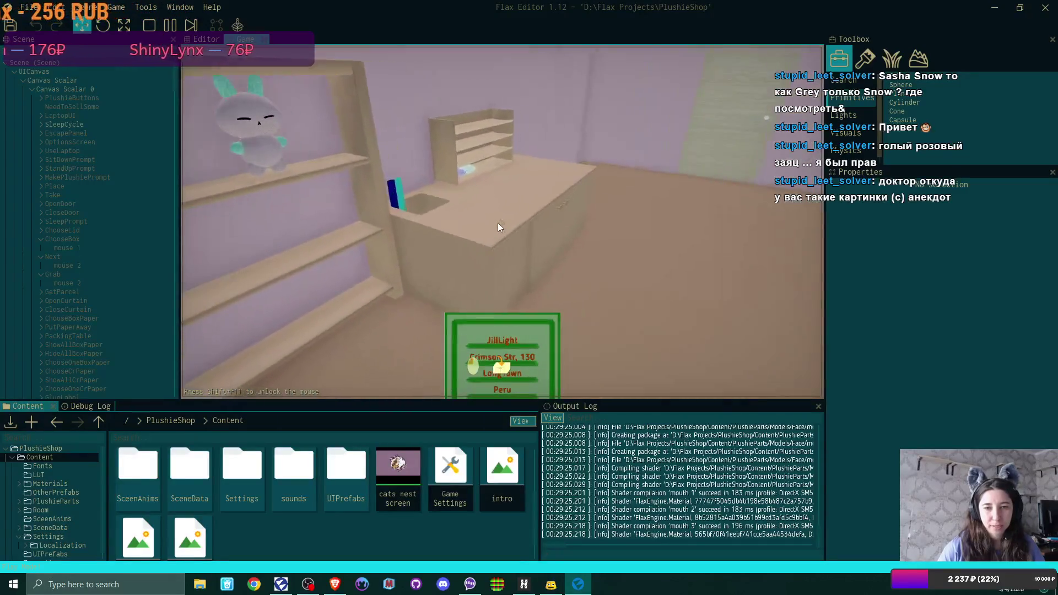
pyautogui.click(501, 223)
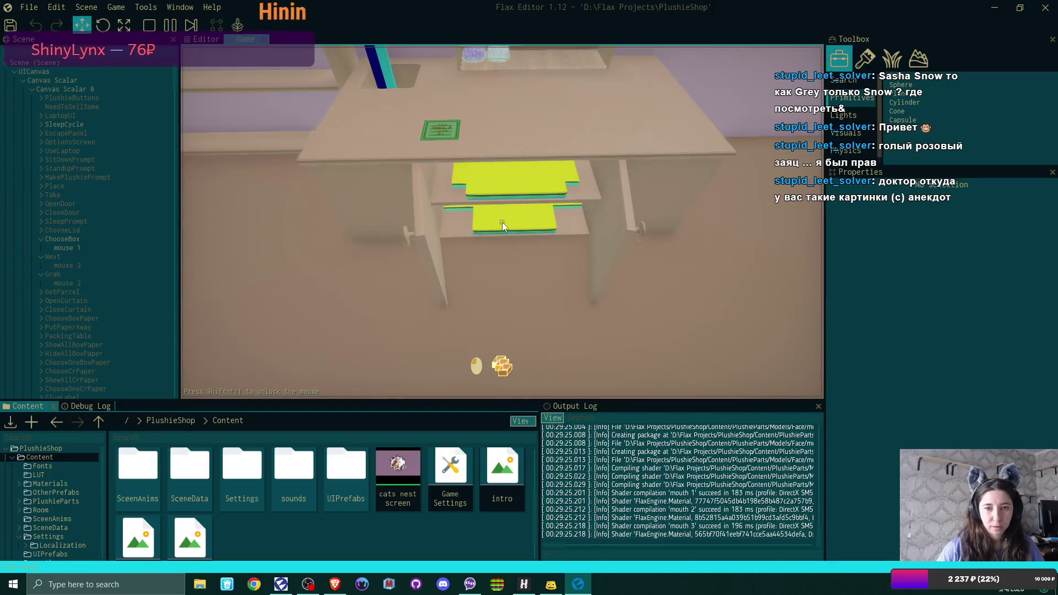
pyautogui.click(501, 223)
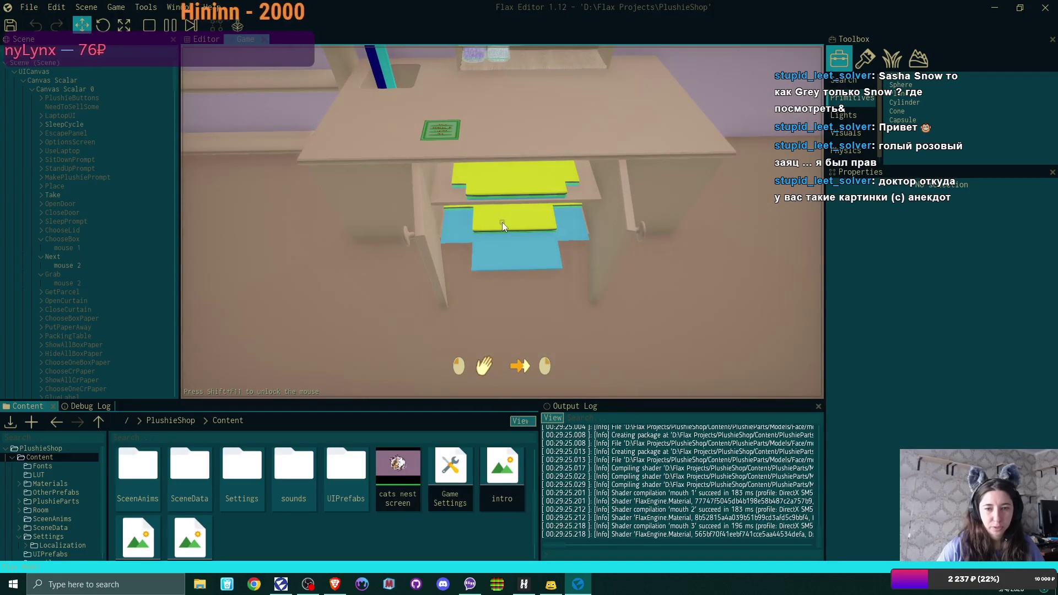
pyautogui.click(501, 223)
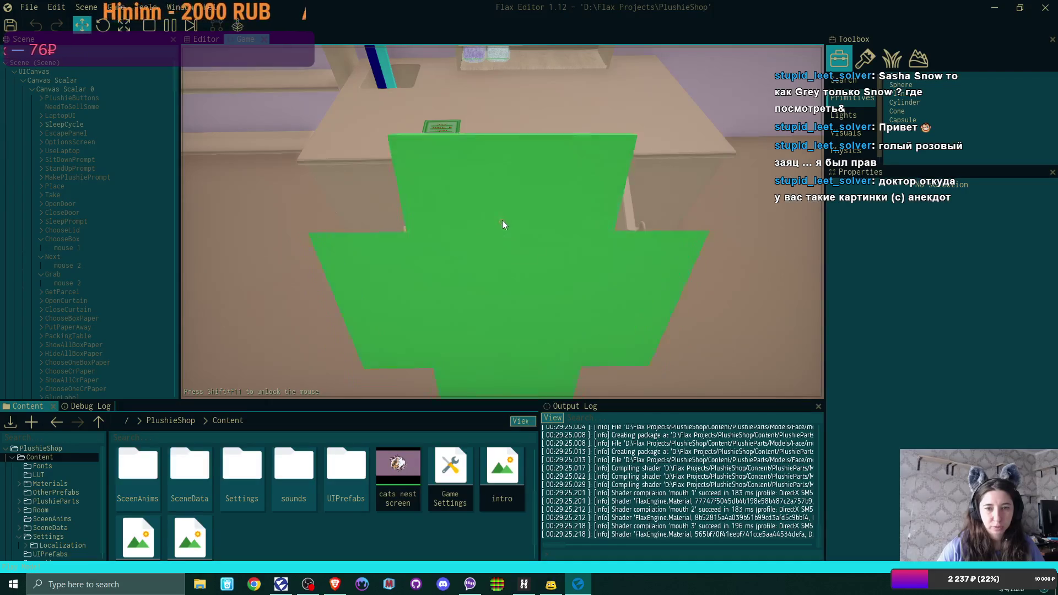
pyautogui.click(502, 223)
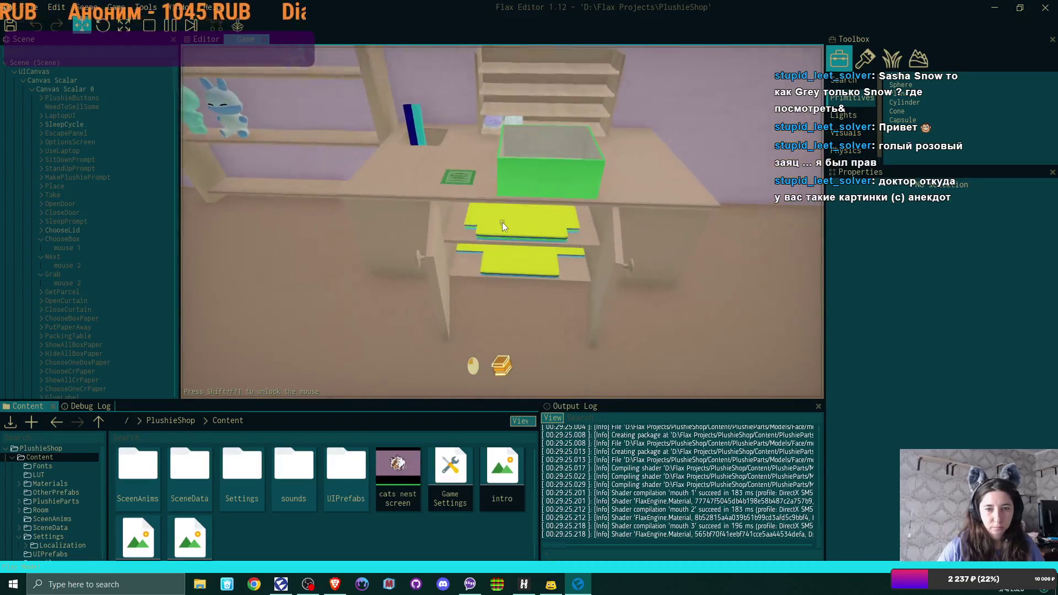
pyautogui.click(502, 222)
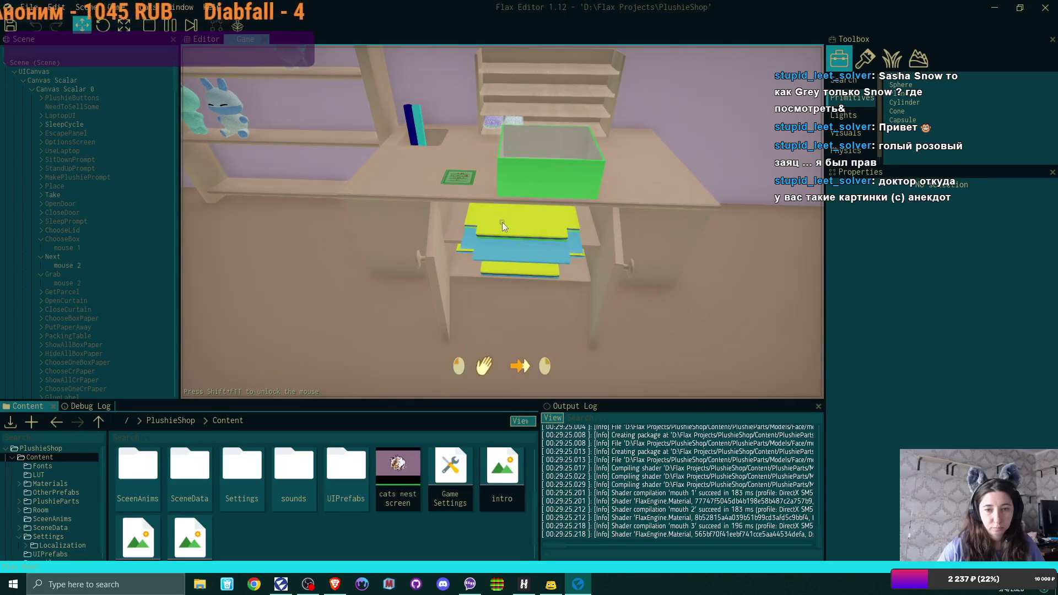
pyautogui.click(502, 223)
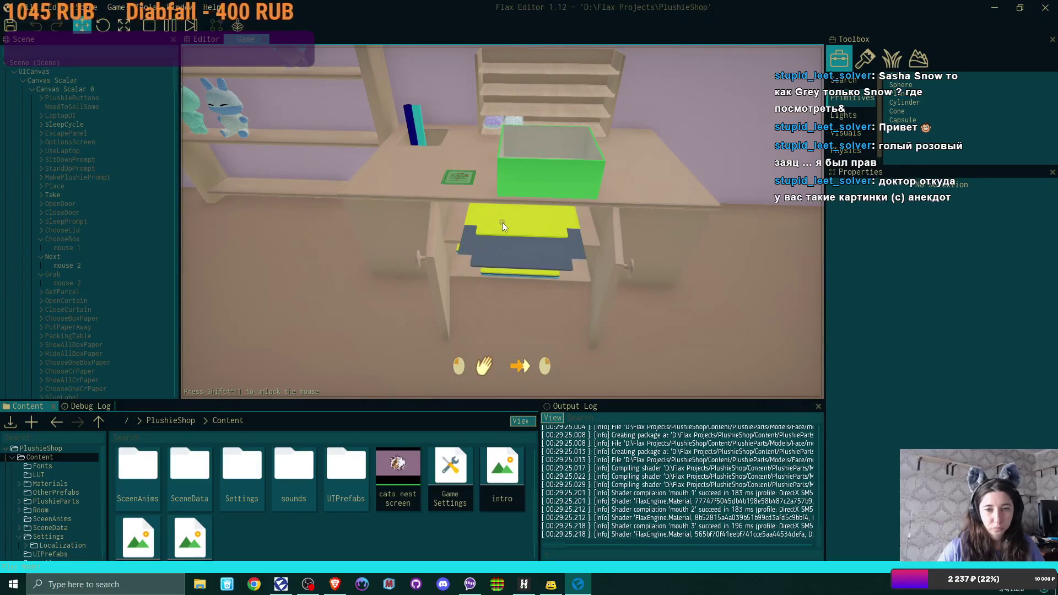
pyautogui.click(502, 223)
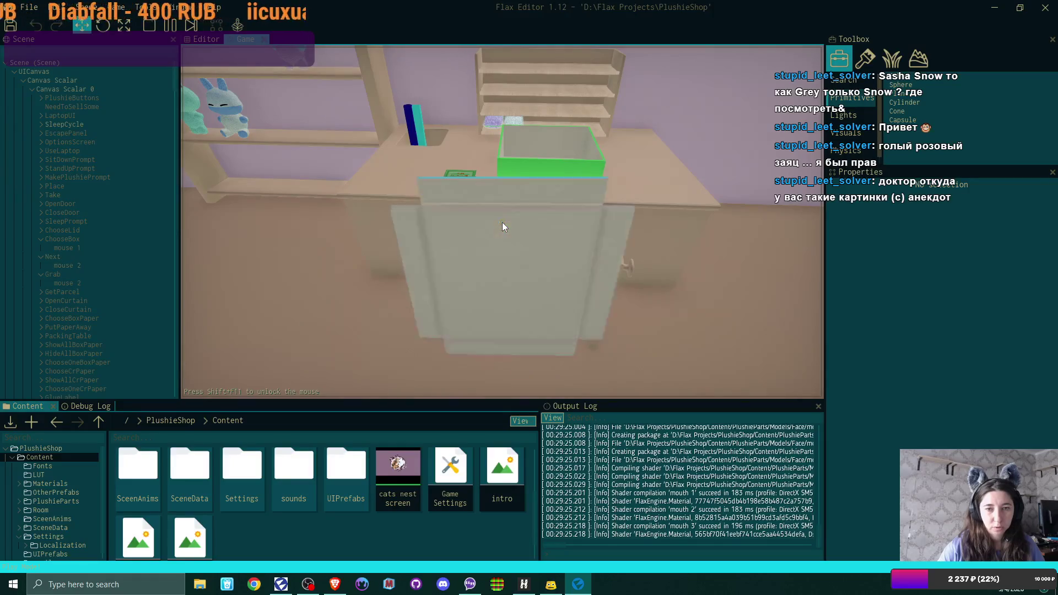
pyautogui.click(504, 224)
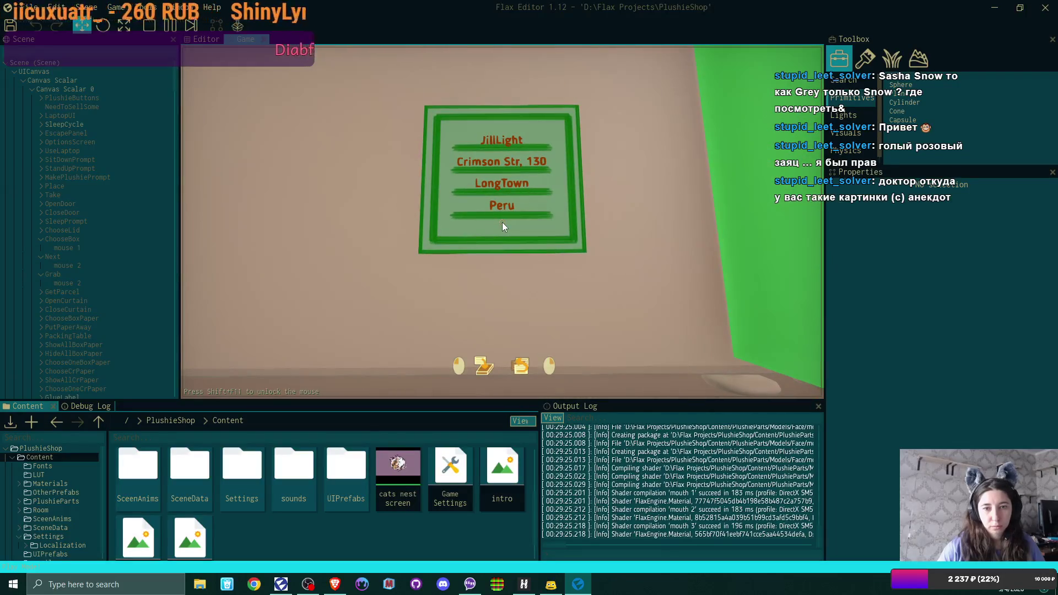
# Pack the teal bear into the green box and close it with the blue lid.
pyautogui.click(502, 222)
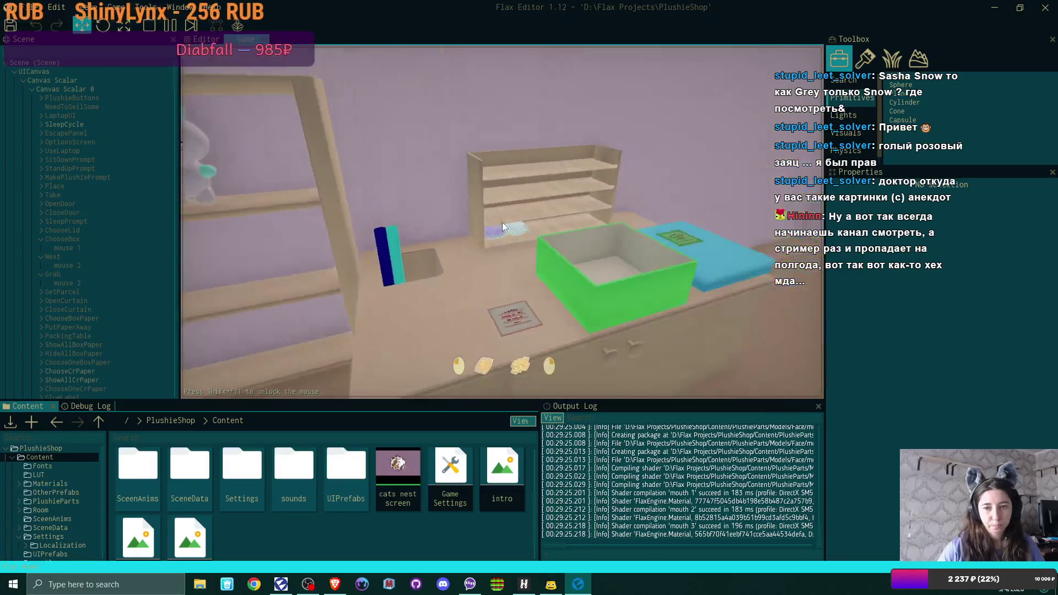
pyautogui.click(521, 226)
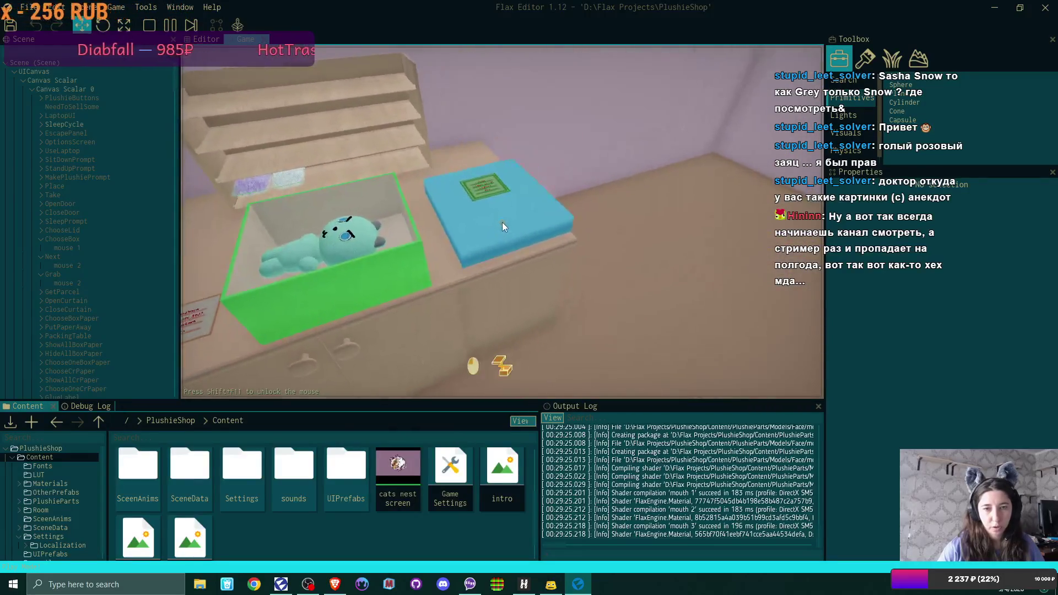
pyautogui.click(502, 223)
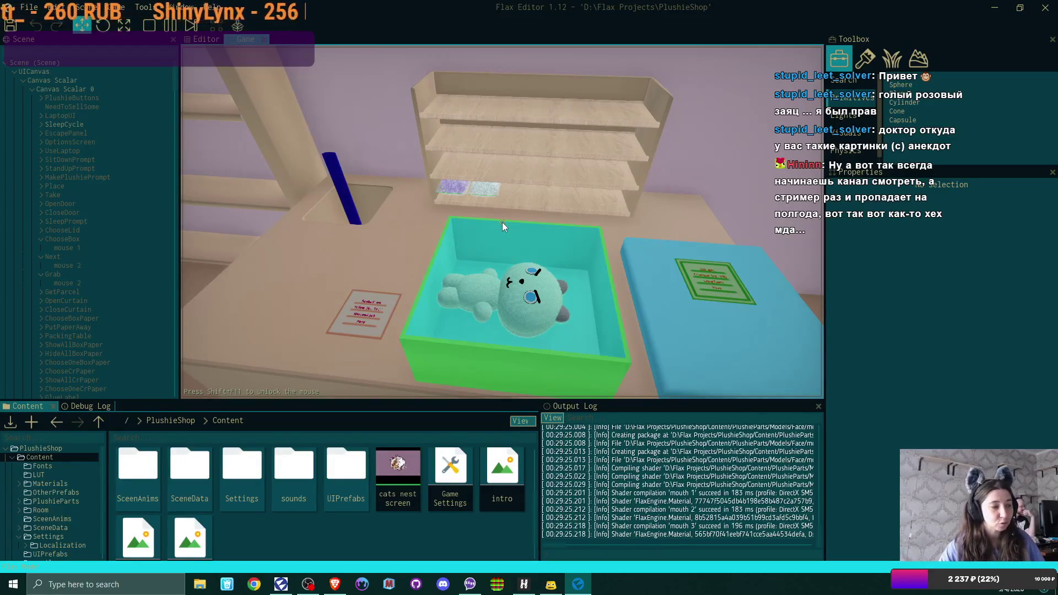
pyautogui.click(502, 222)
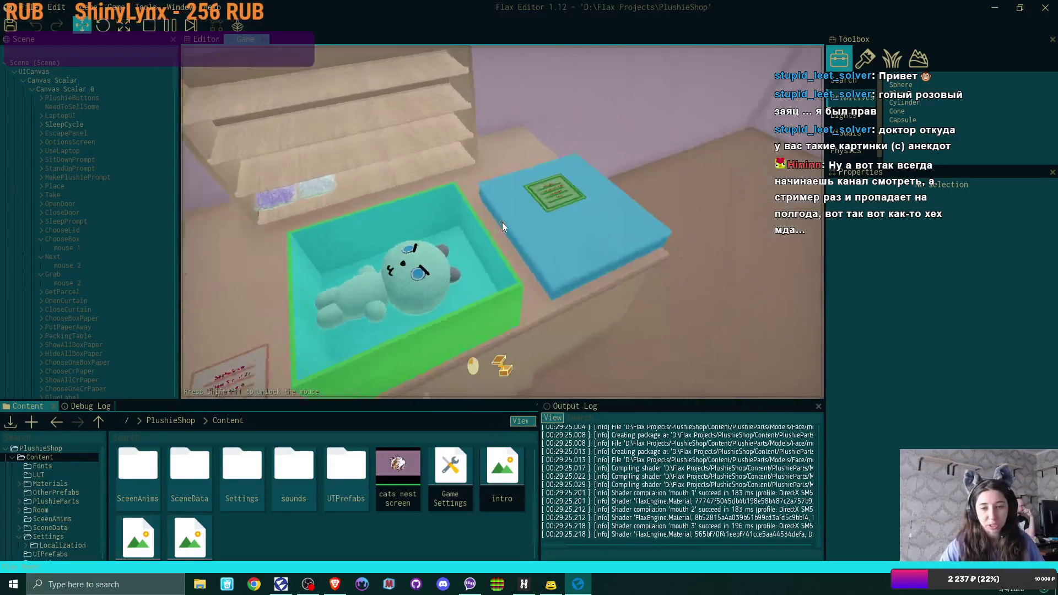
pyautogui.click(501, 222)
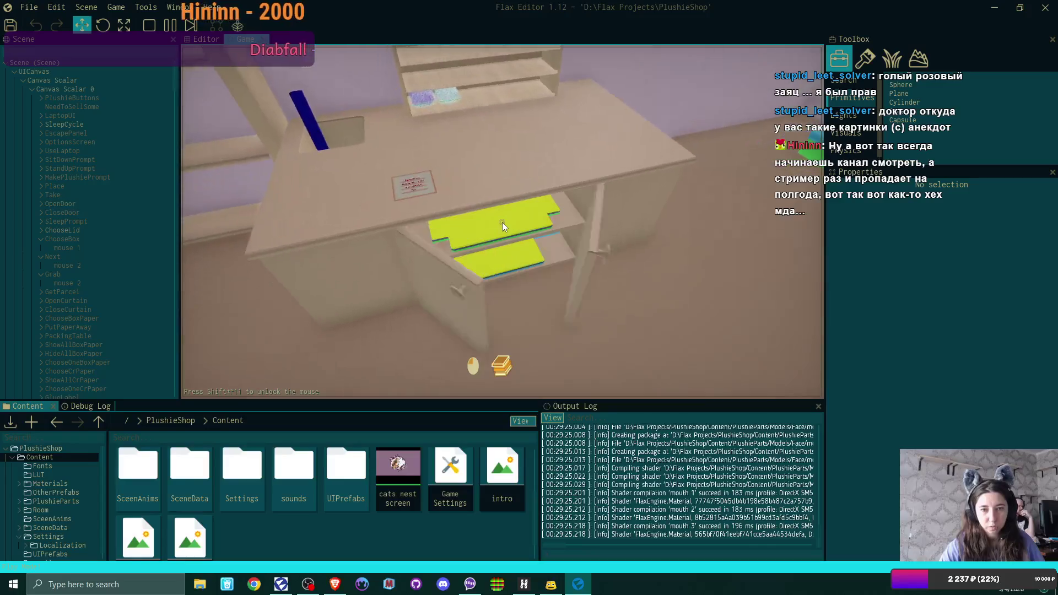
# Take a dark box from the cabinet, choosing the blue box paper, and set it on the packing table.
pyautogui.click(501, 223)
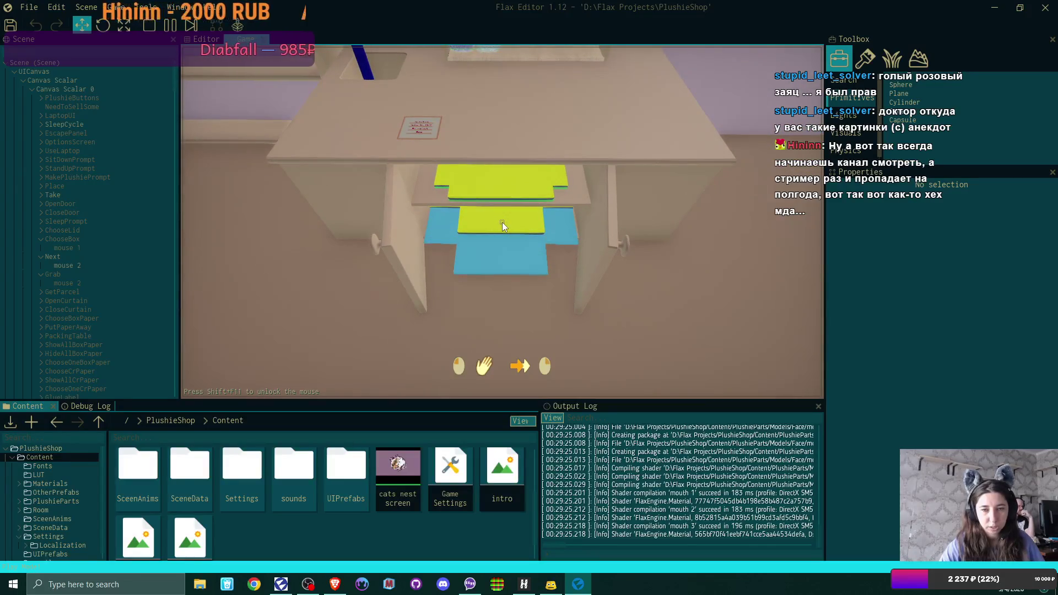
pyautogui.click(501, 223)
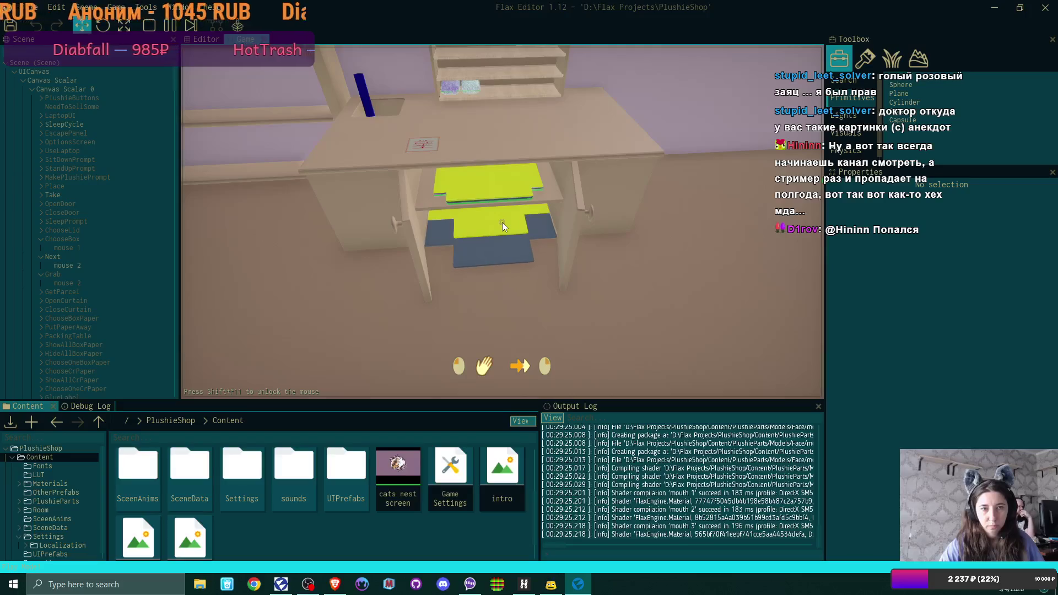
pyautogui.click(501, 223)
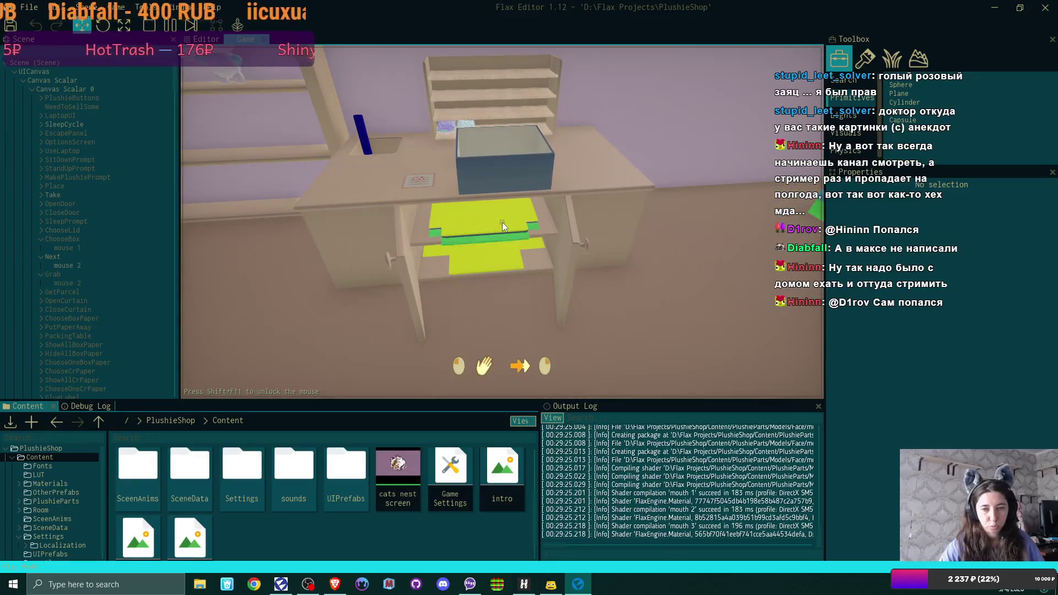
pyautogui.click(502, 223)
pyautogui.click(501, 220)
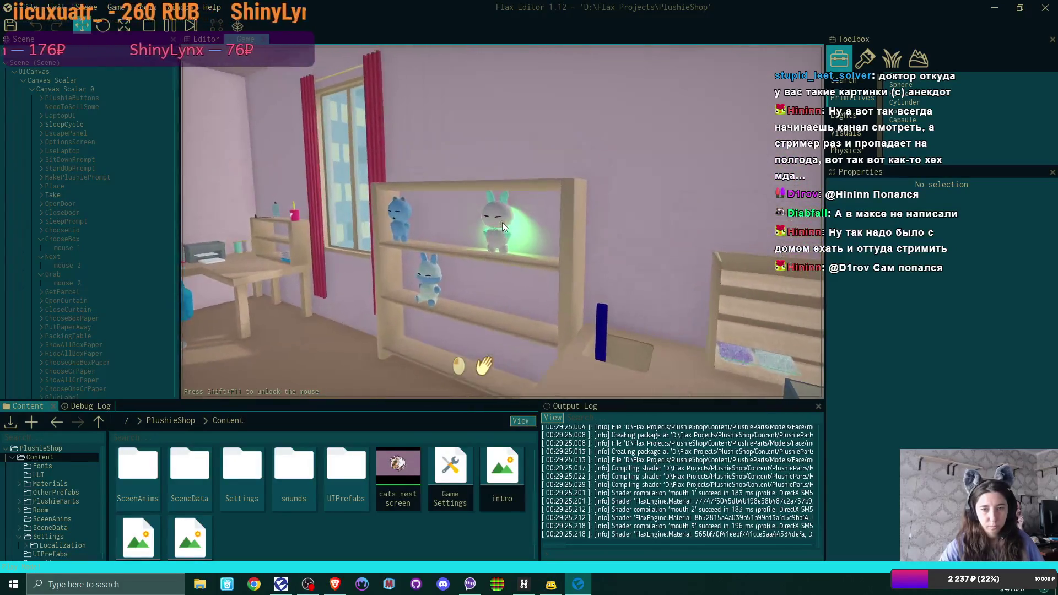
# Put the lilac bunny in the box, add light-blue filler, and stick on the address label.
pyautogui.click(501, 223)
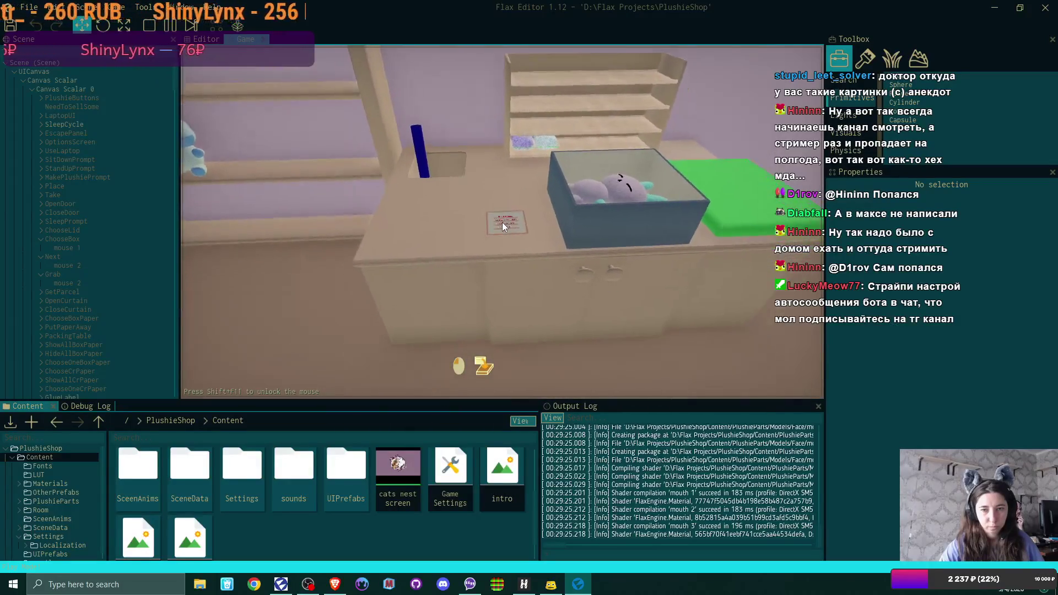
pyautogui.click(501, 223)
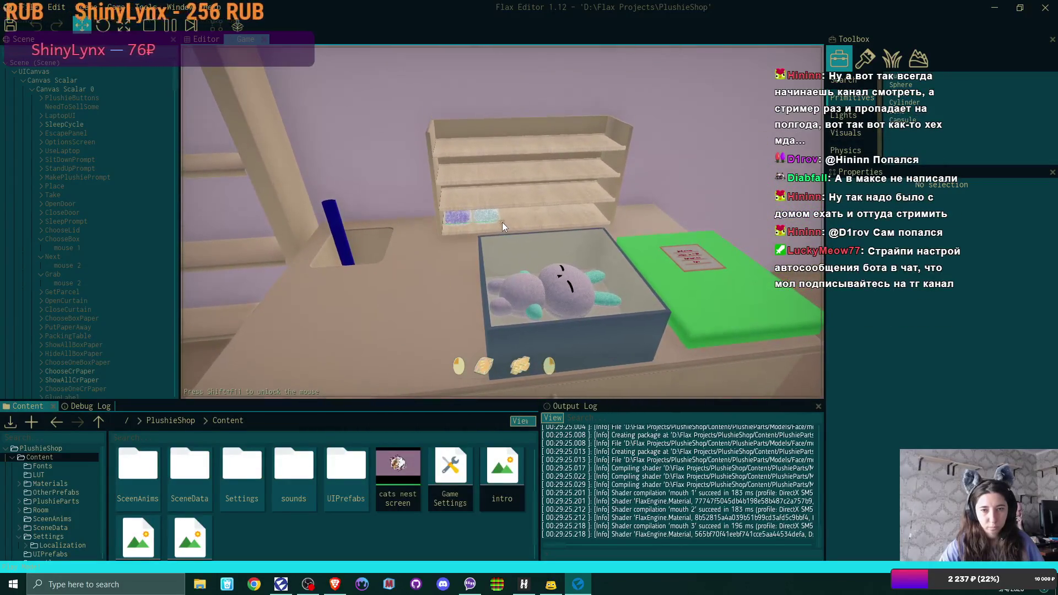
pyautogui.click(501, 223)
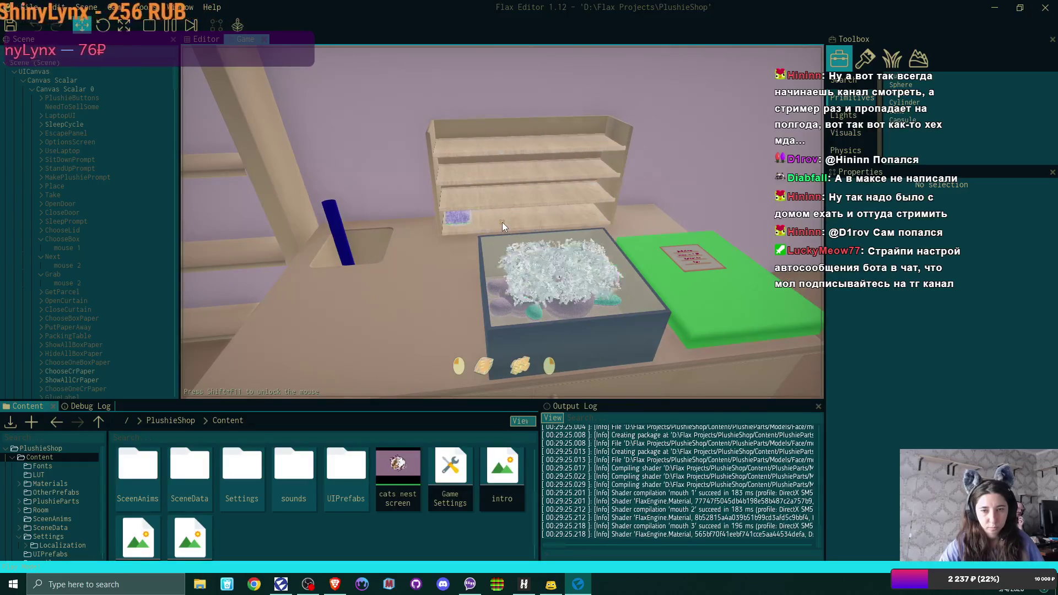
pyautogui.click(501, 223)
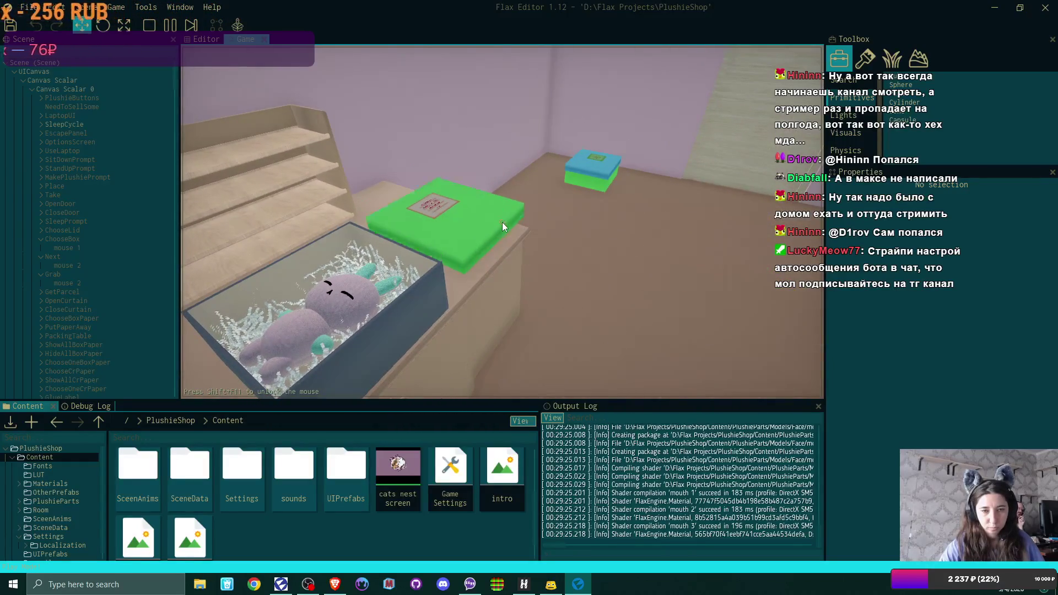
pyautogui.click(501, 223)
pyautogui.click(502, 223)
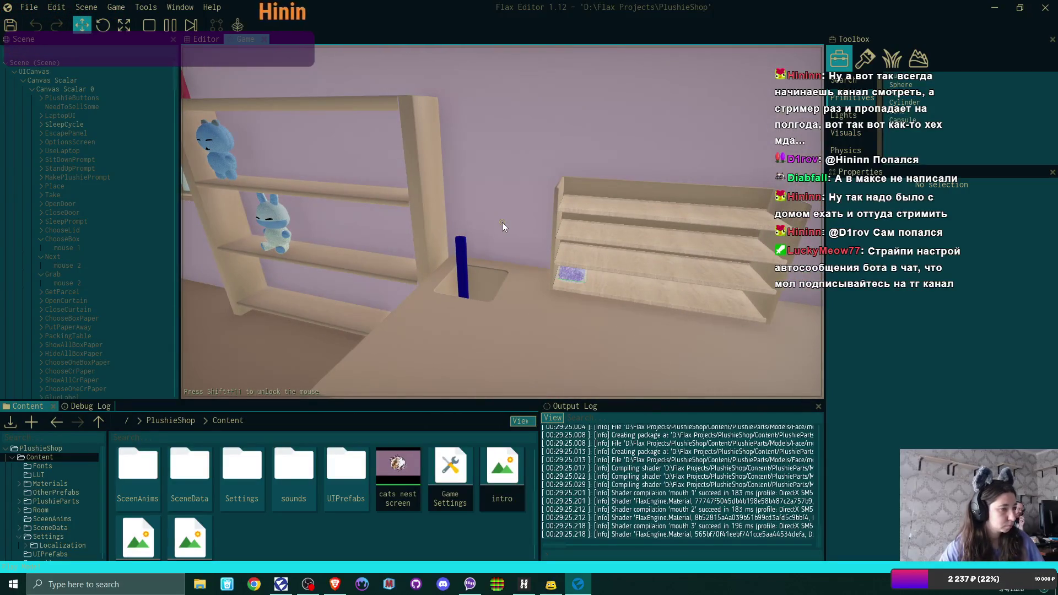
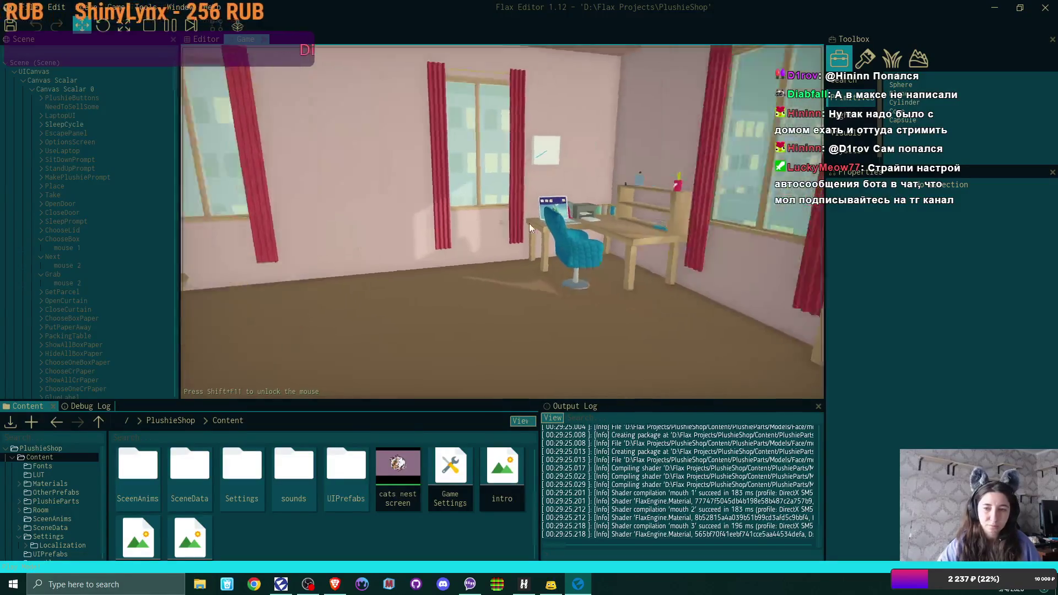
# Walk to the laptop, open the Softest Plushies Ever Forever shop and accept the third order.
pyautogui.press('w')
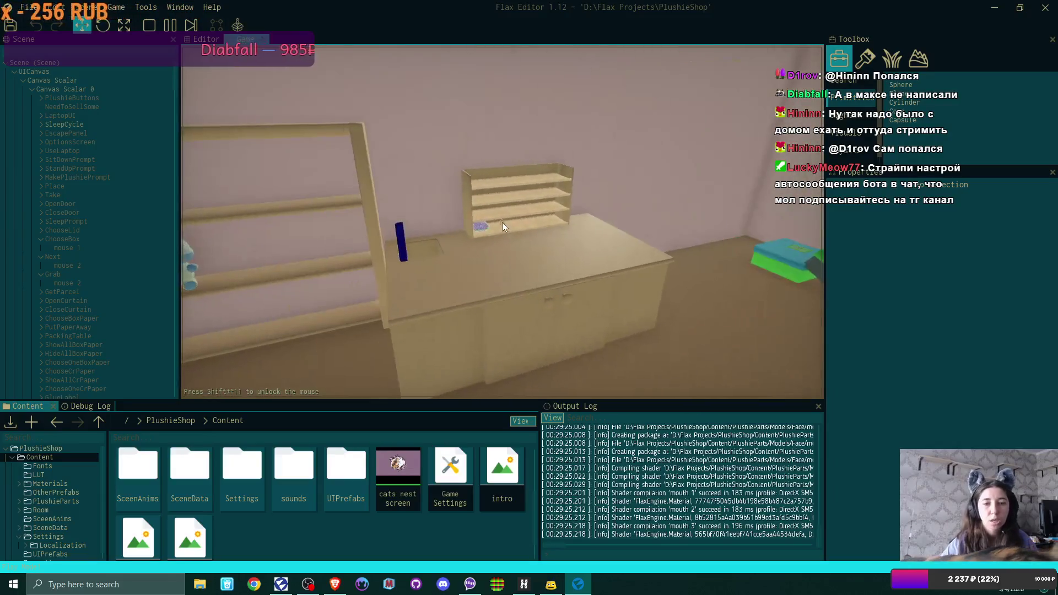
pyautogui.press('w')
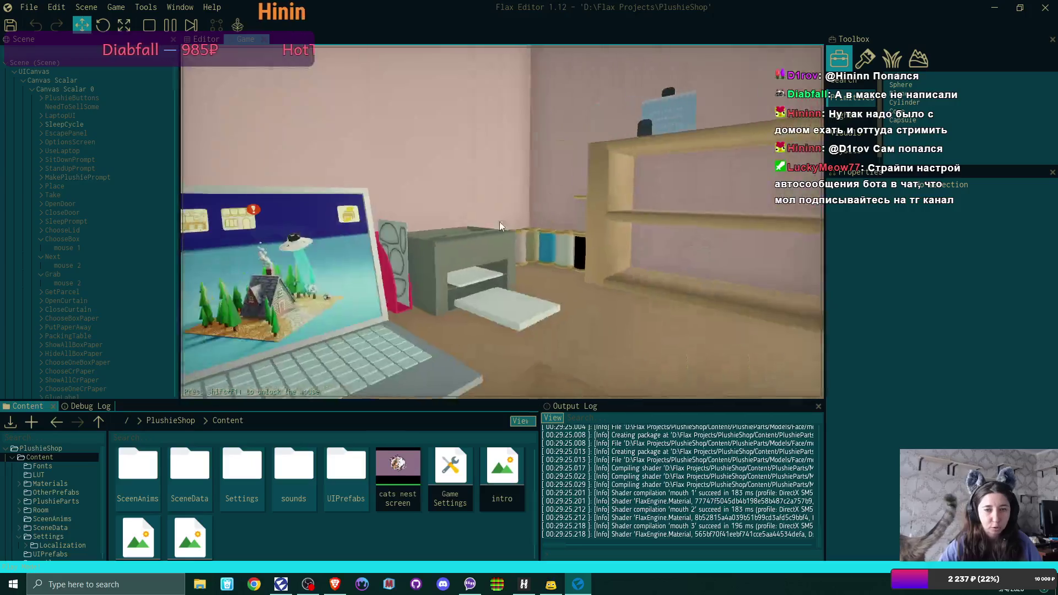
pyautogui.press('w')
pyautogui.click(502, 226)
pyautogui.click(384, 130)
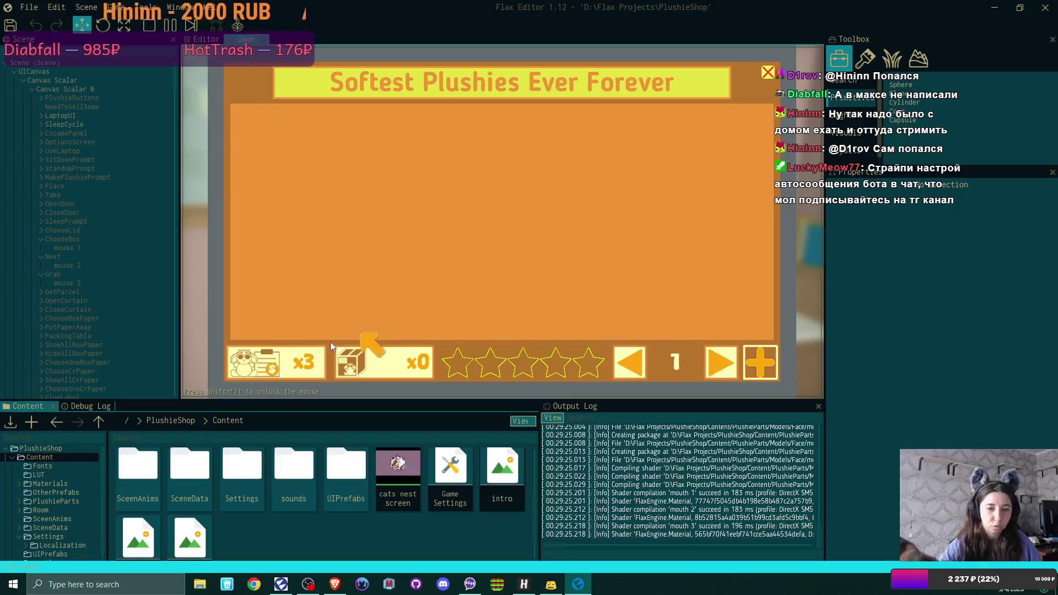
pyautogui.click(285, 358)
pyautogui.click(526, 201)
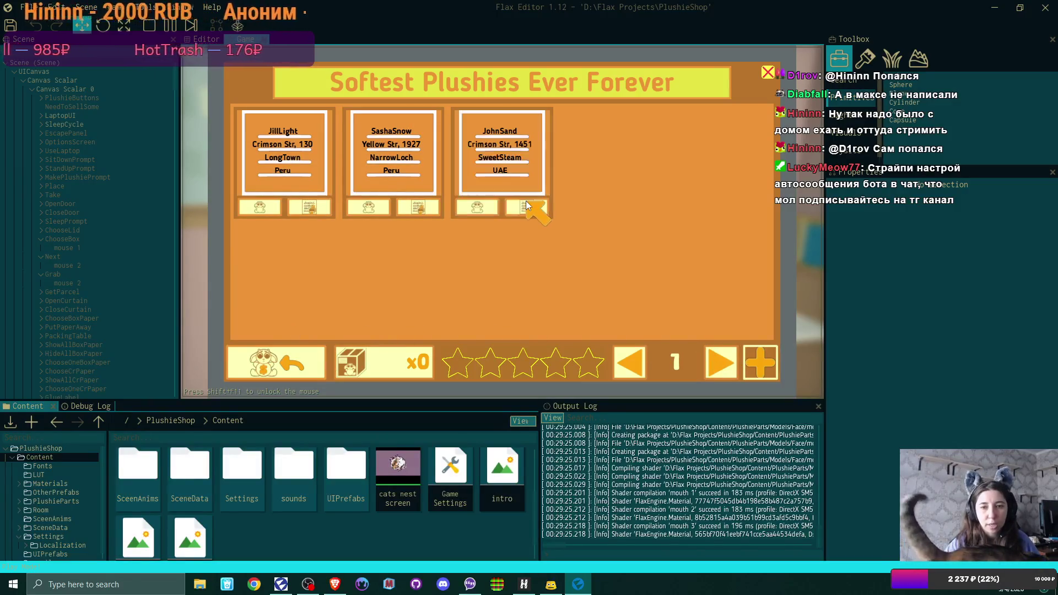
pyautogui.click(769, 74)
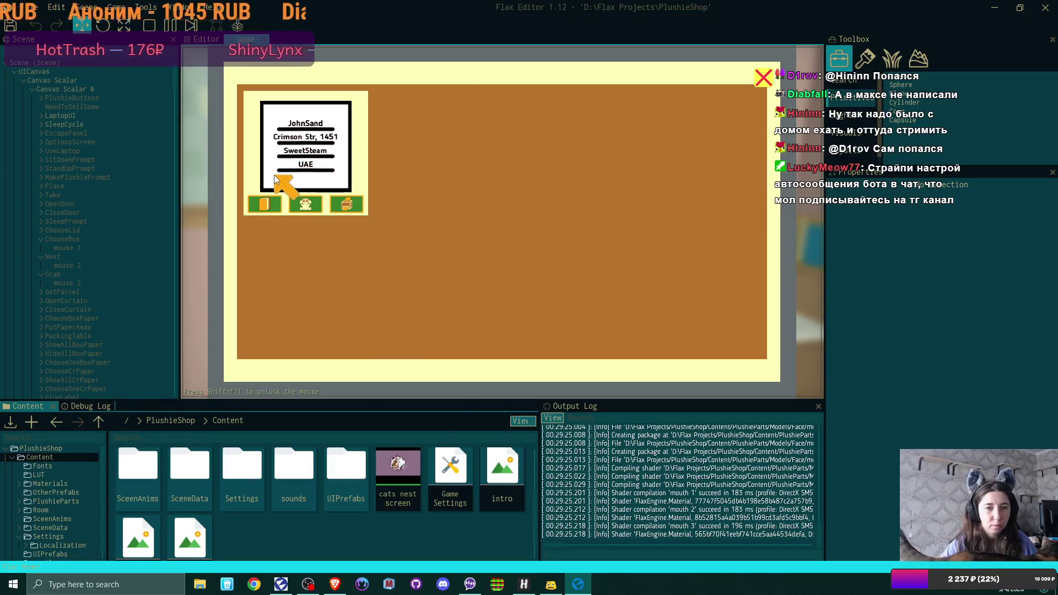
# Style the address card with a paw-pattern background and blue text, confirm it, and close the panel.
pyautogui.click(307, 202)
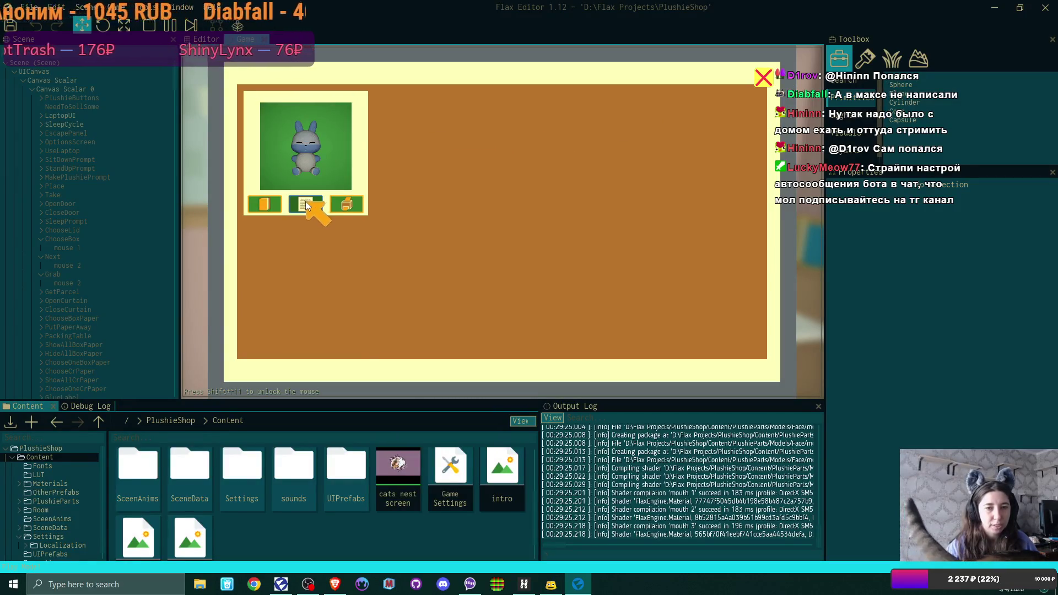
pyautogui.click(307, 205)
pyautogui.click(264, 205)
pyautogui.click(444, 329)
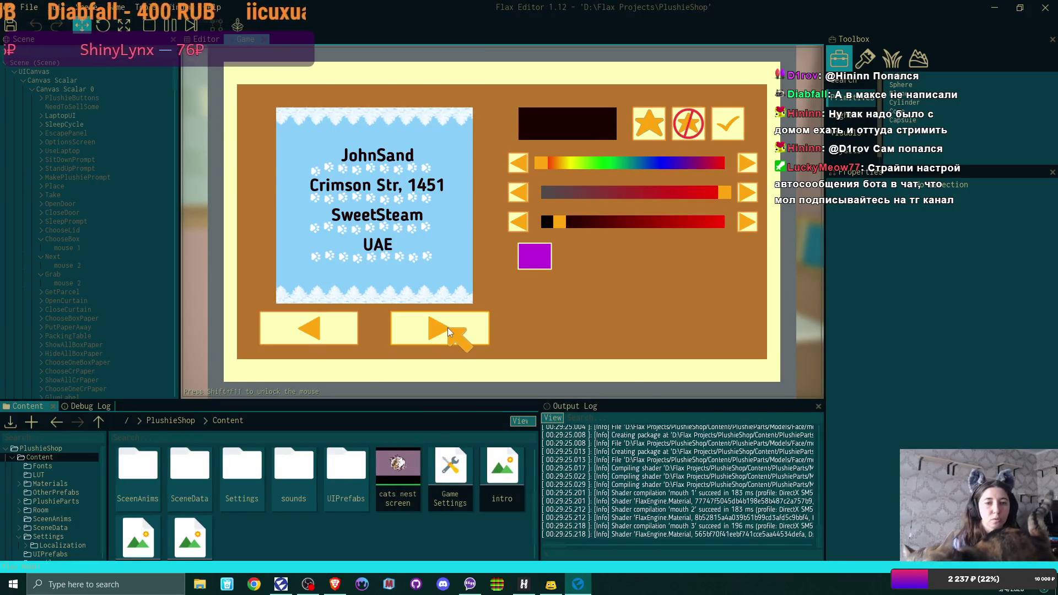
pyautogui.click(530, 255)
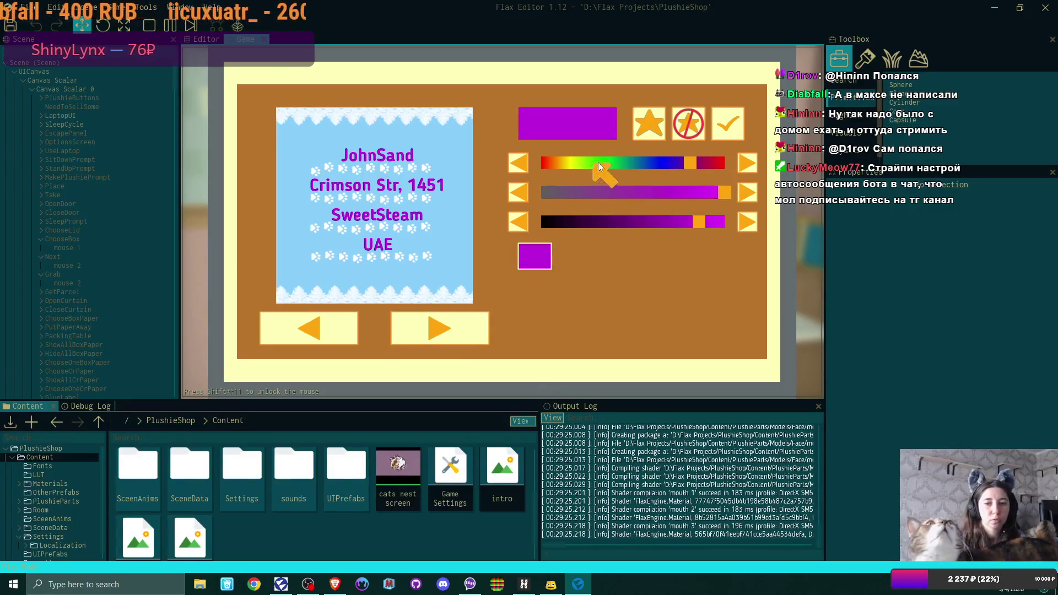
pyautogui.moveTo(683, 166); pyautogui.dragTo(657, 167)
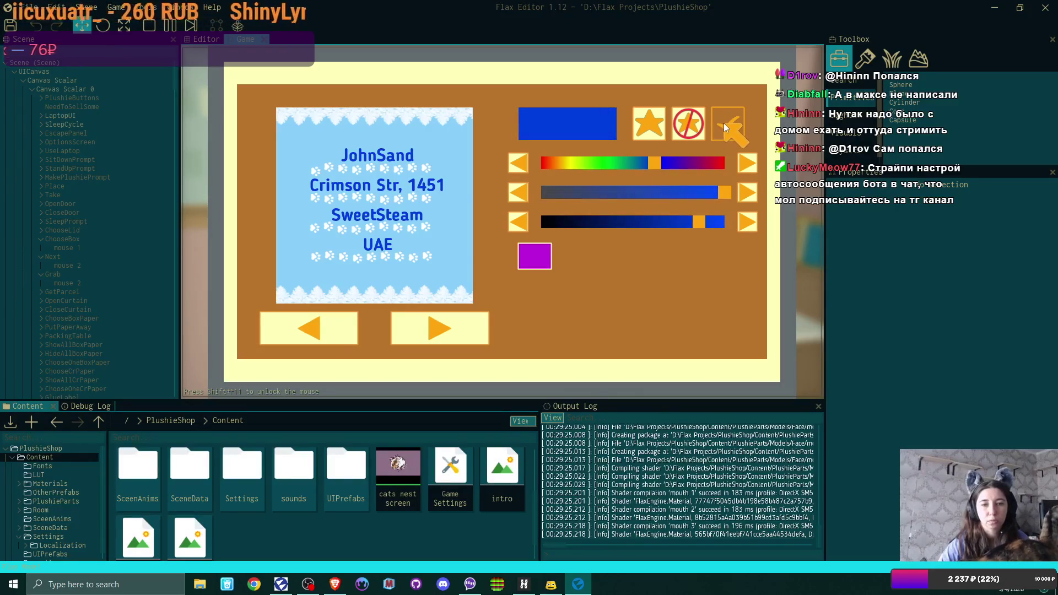
pyautogui.click(724, 127)
pyautogui.click(352, 200)
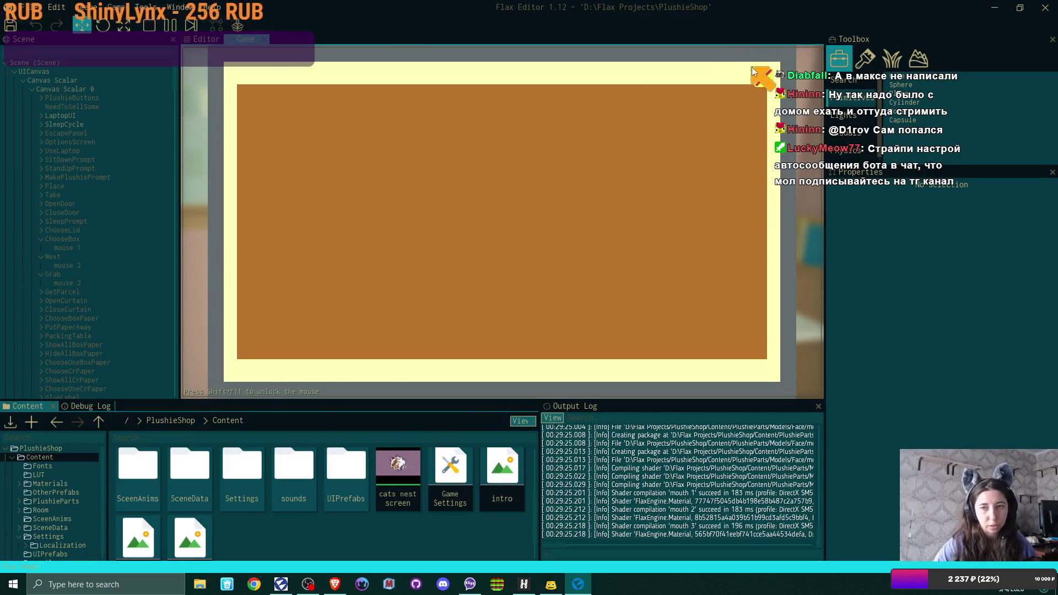
pyautogui.click(766, 82)
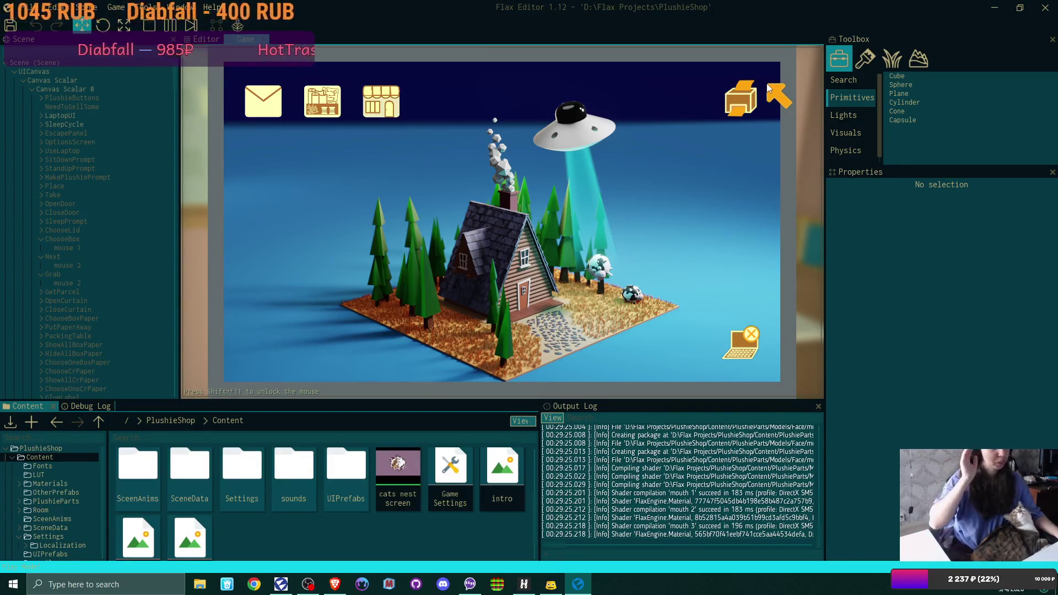
# Leave the laptop and drop the address card on the packing desk.
pyautogui.click(752, 347)
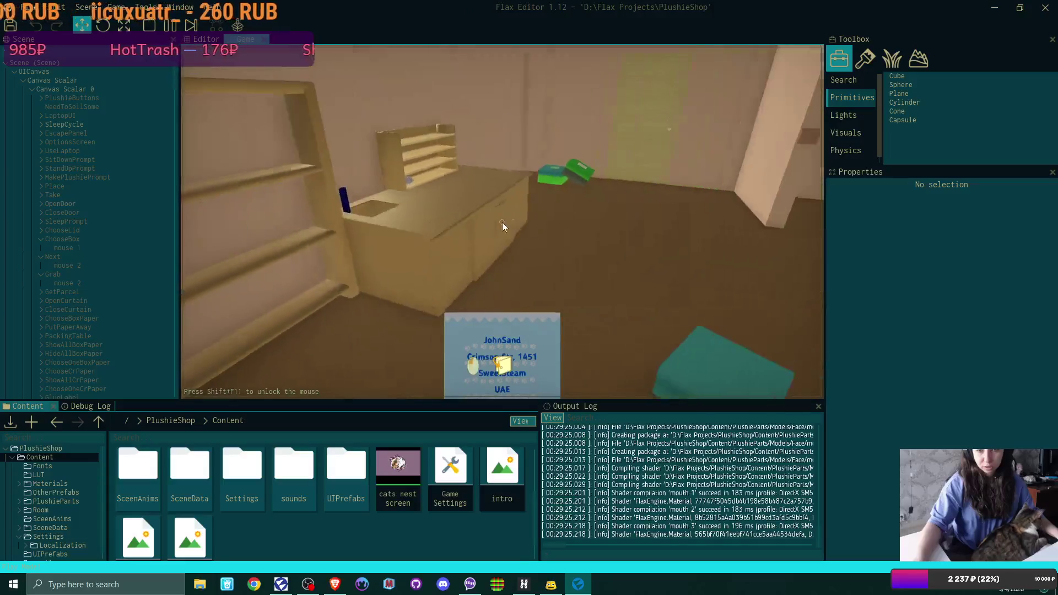
pyautogui.click(502, 226)
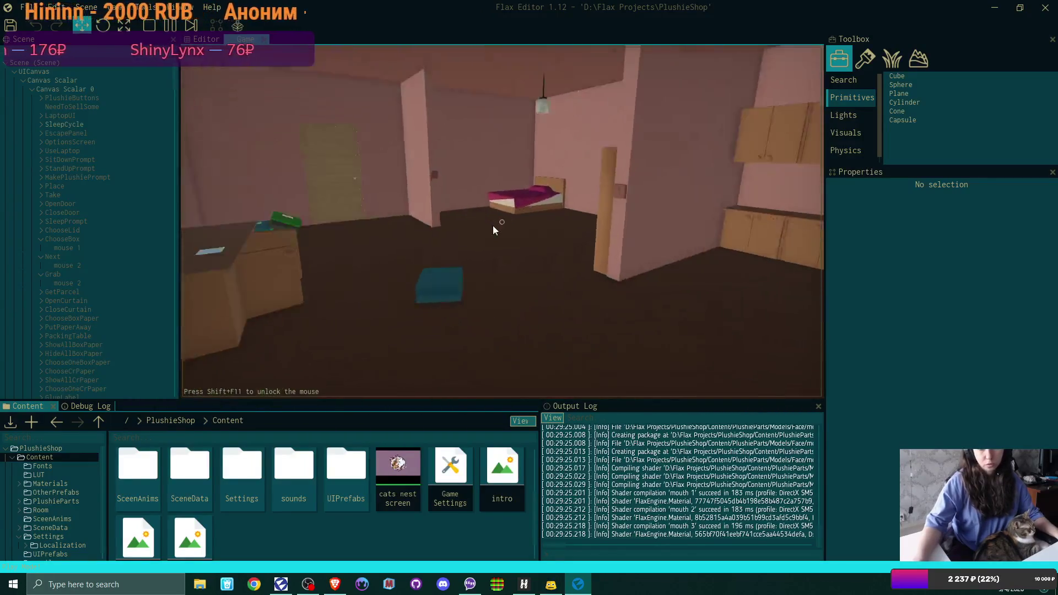
# Take the green box and sheet, put the blue cat plushie inside, and set the box down.
pyautogui.click(502, 225)
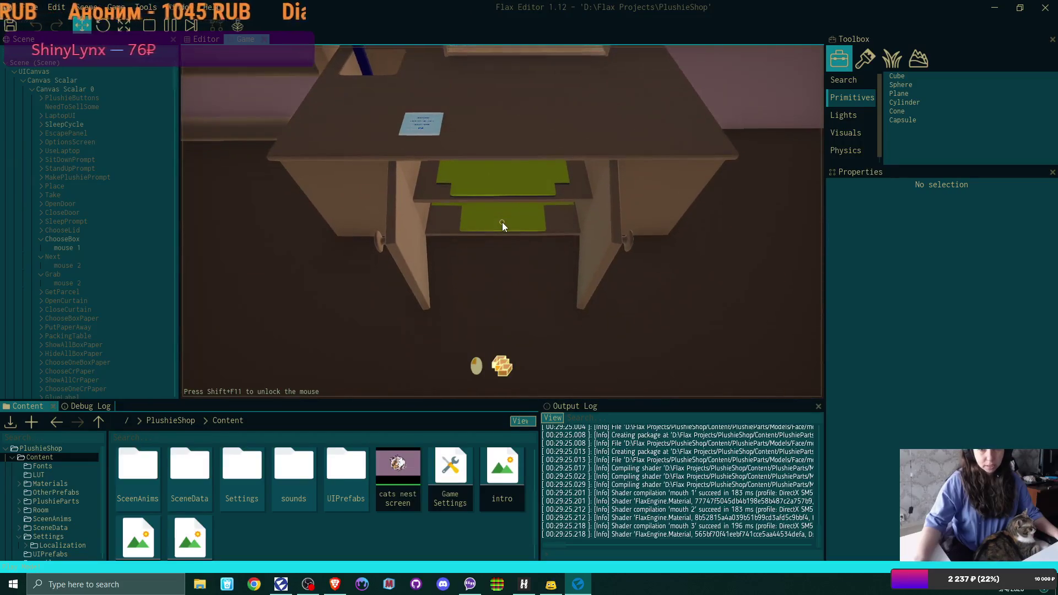
pyautogui.click(502, 224)
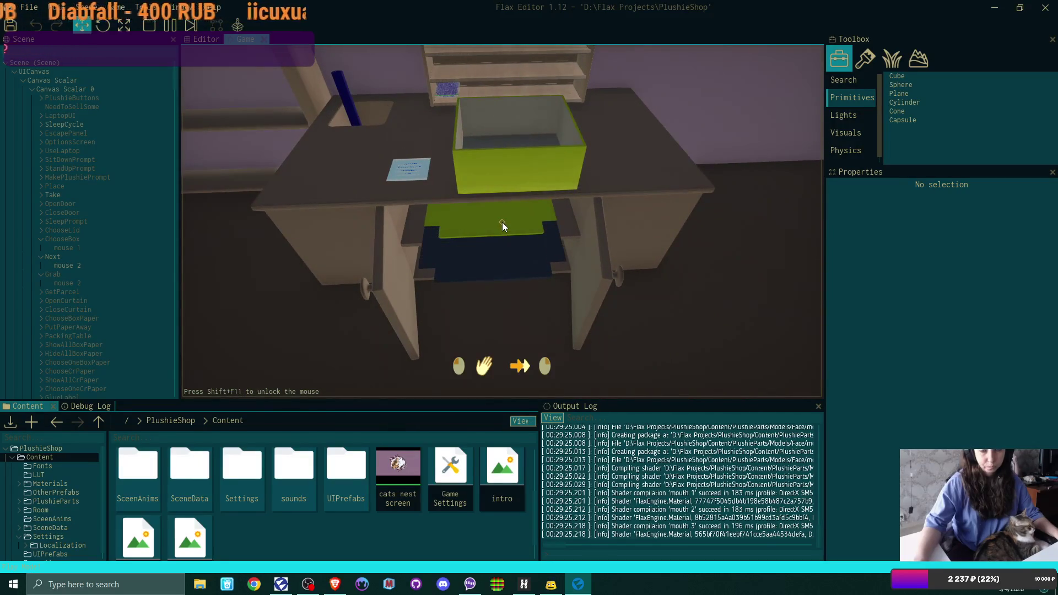
pyautogui.click(502, 225)
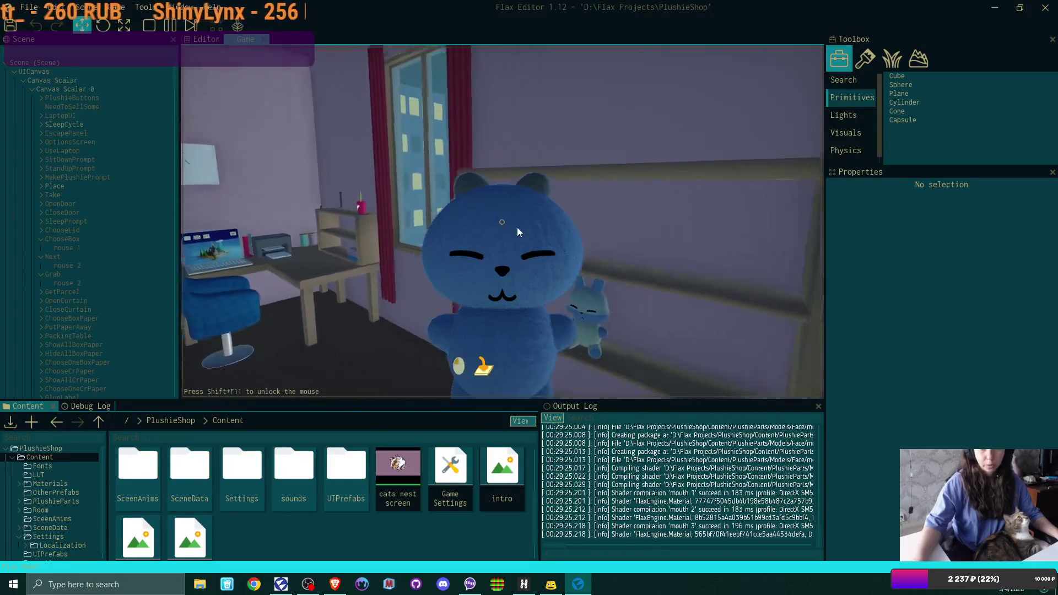
pyautogui.click(504, 226)
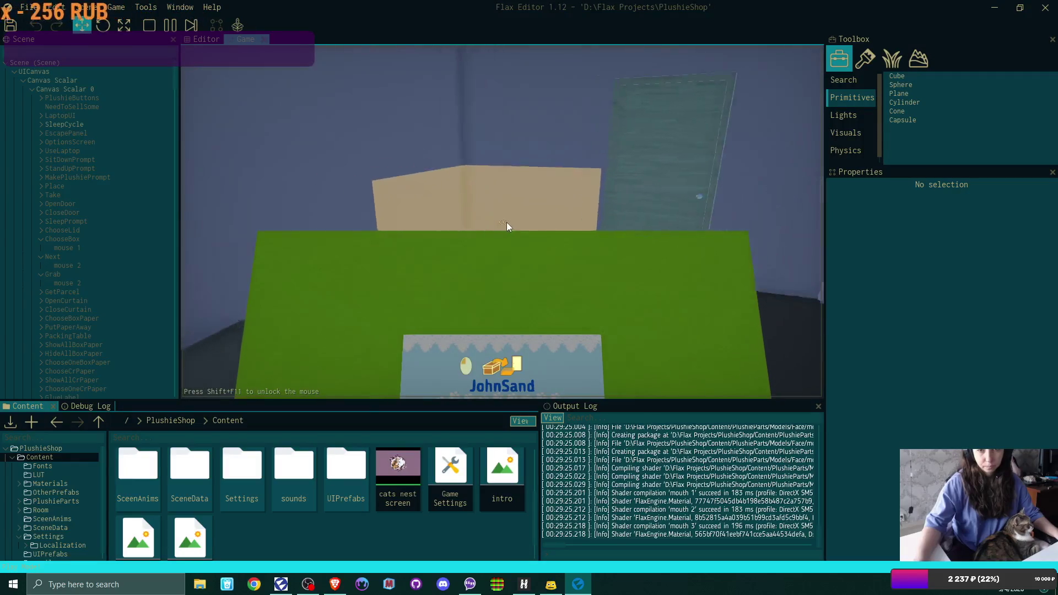
pyautogui.click(503, 227)
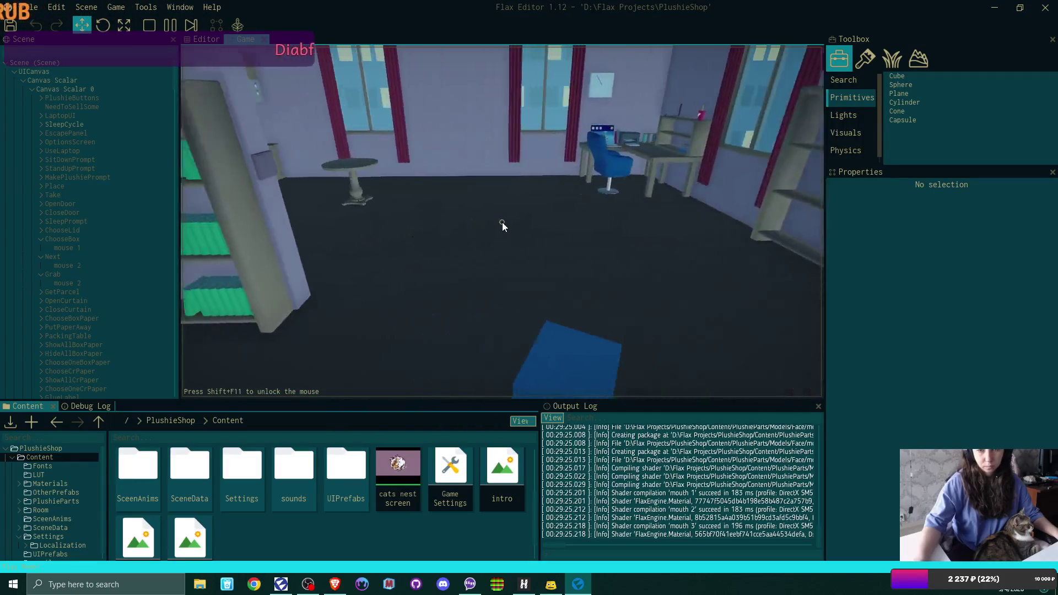
# Sleep in the bed, dismiss the 5-plushie, $80 day summary, and walk toward the desk.
pyautogui.moveTo(502, 227)
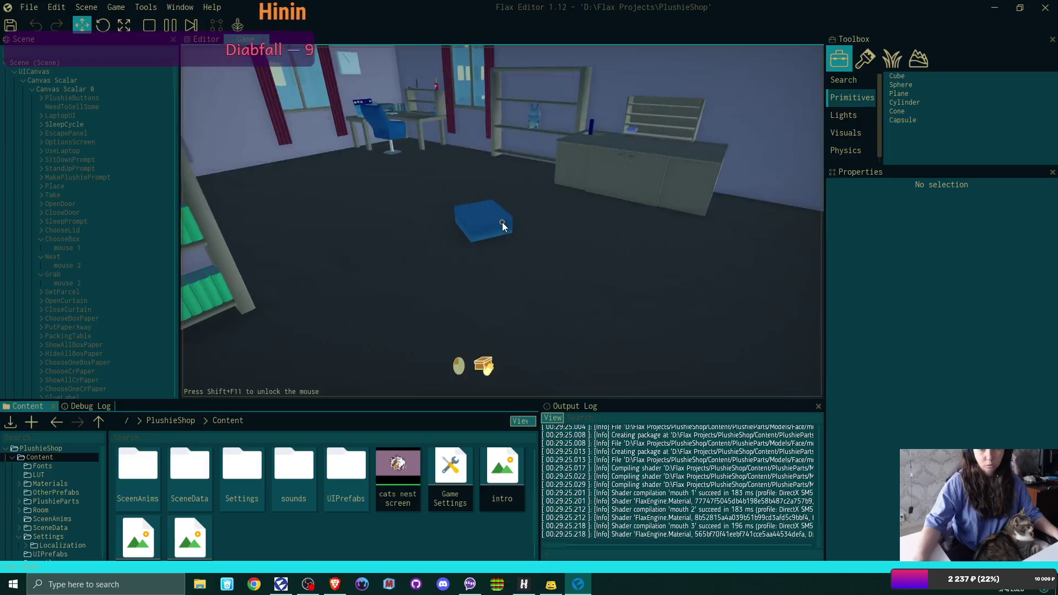
pyautogui.click(503, 227)
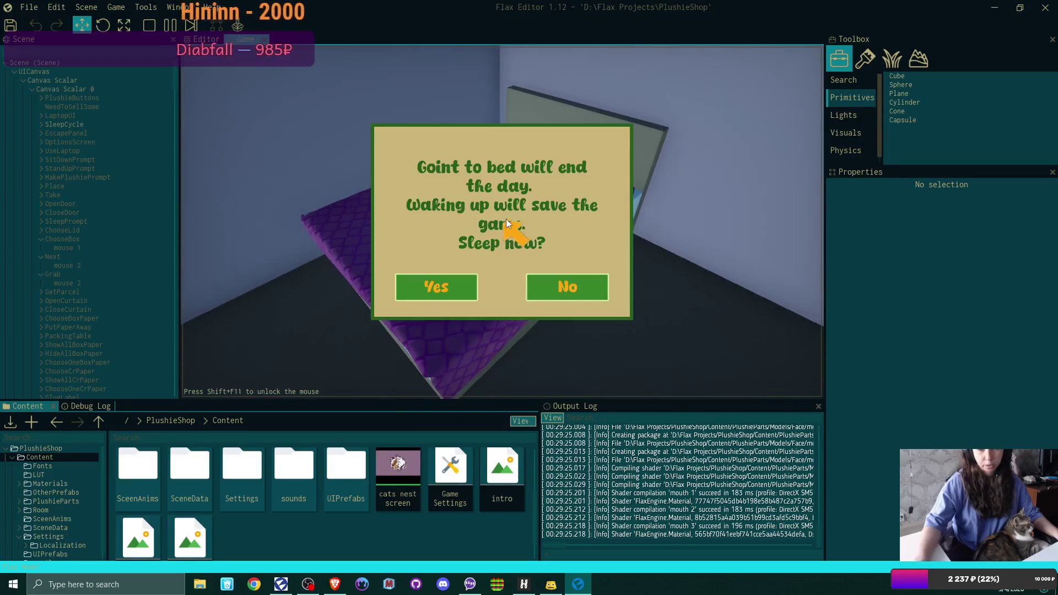
pyautogui.click(408, 284)
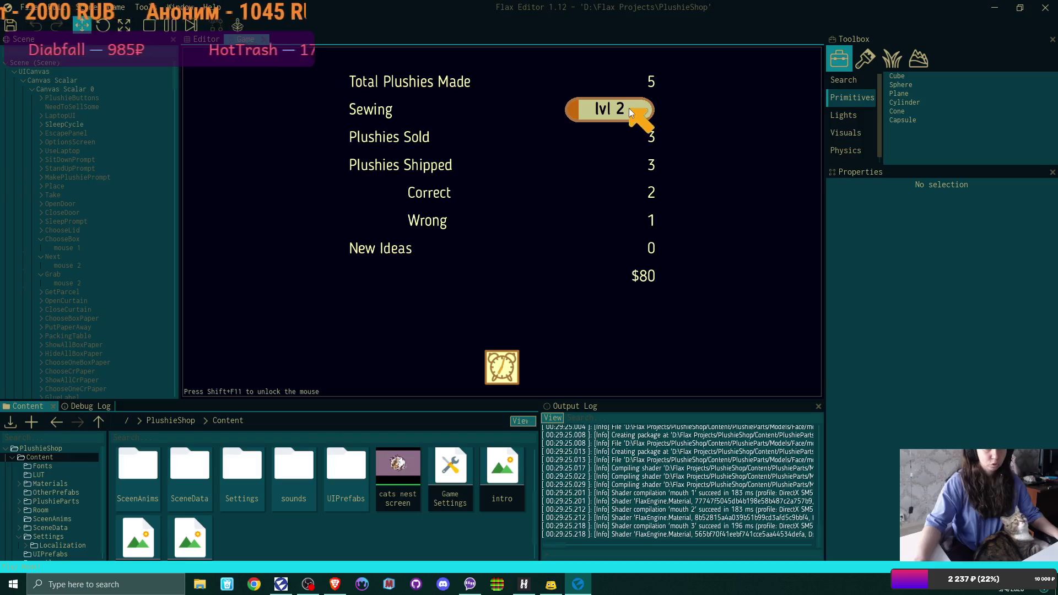
pyautogui.click(503, 366)
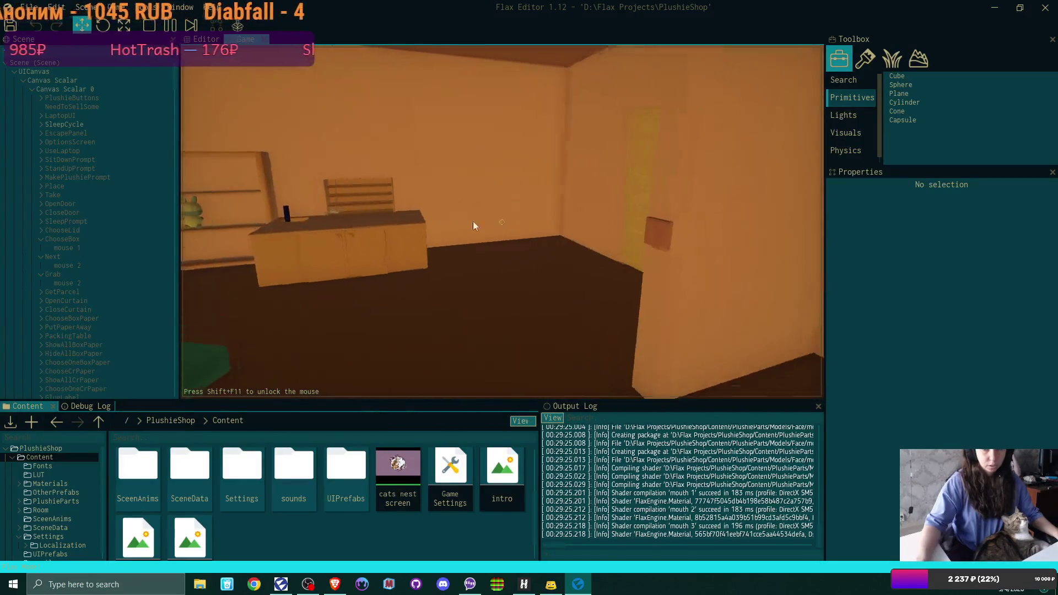
pyautogui.press('w')
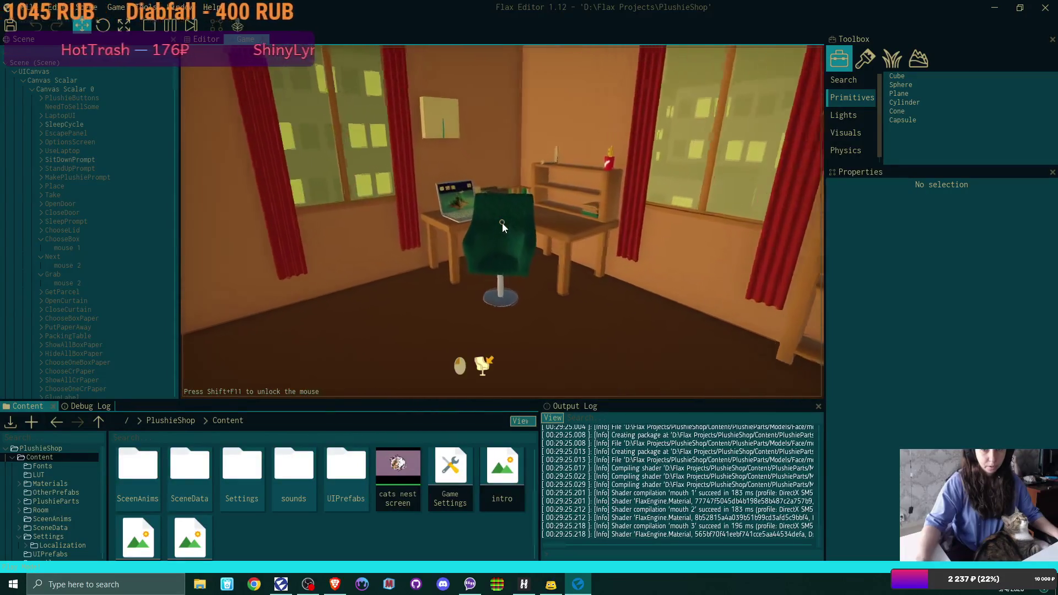
# Use the laptop and open the Softest Plushies Ever Forever shop panel.
pyautogui.click(503, 226)
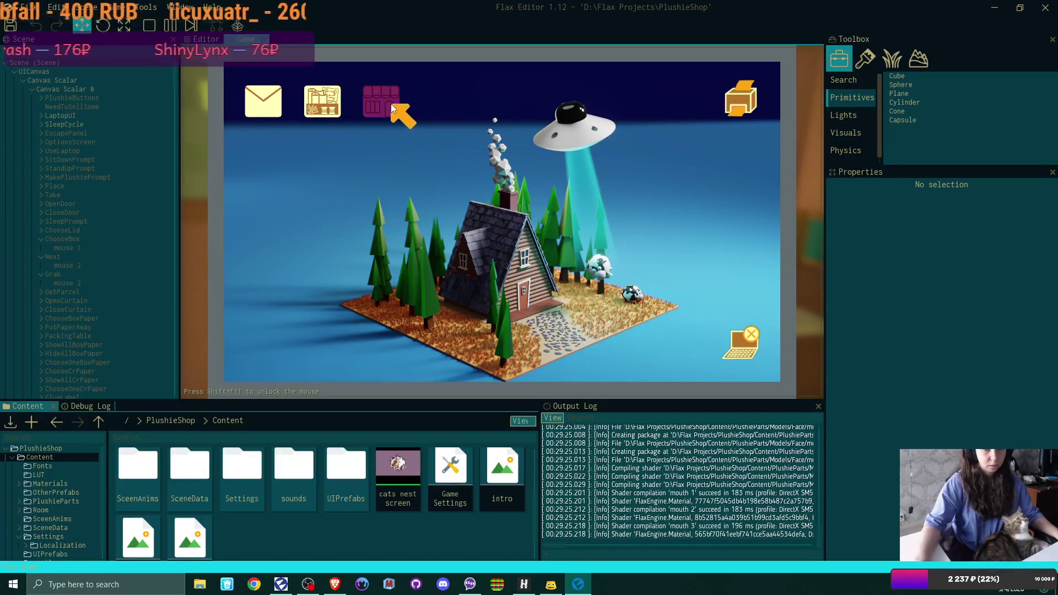
pyautogui.click(392, 103)
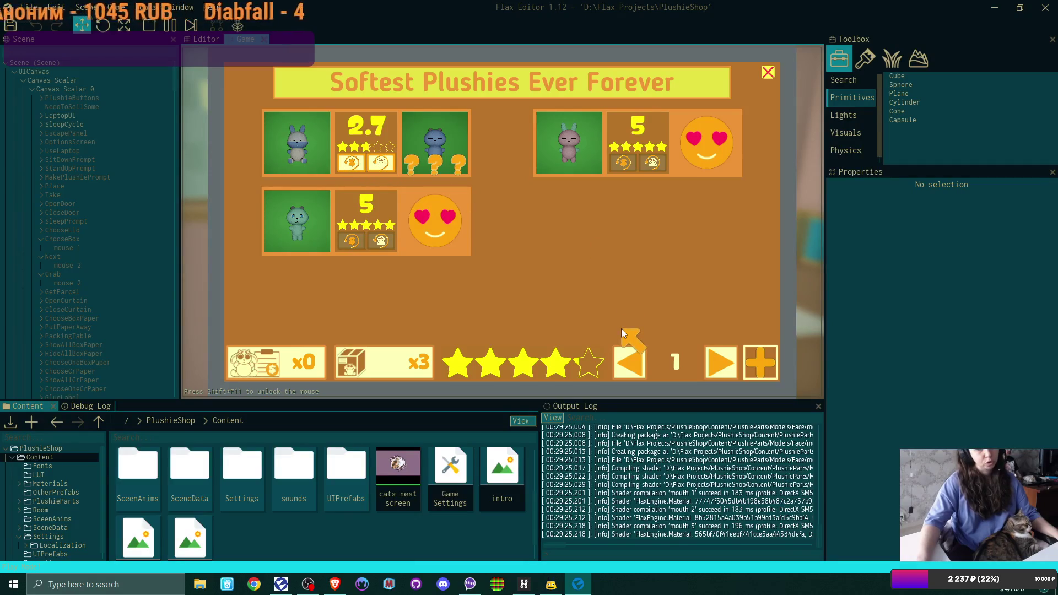
# Clear the 2.7-rated entry and open the bunny order's address label in the shop.
pyautogui.click(378, 162)
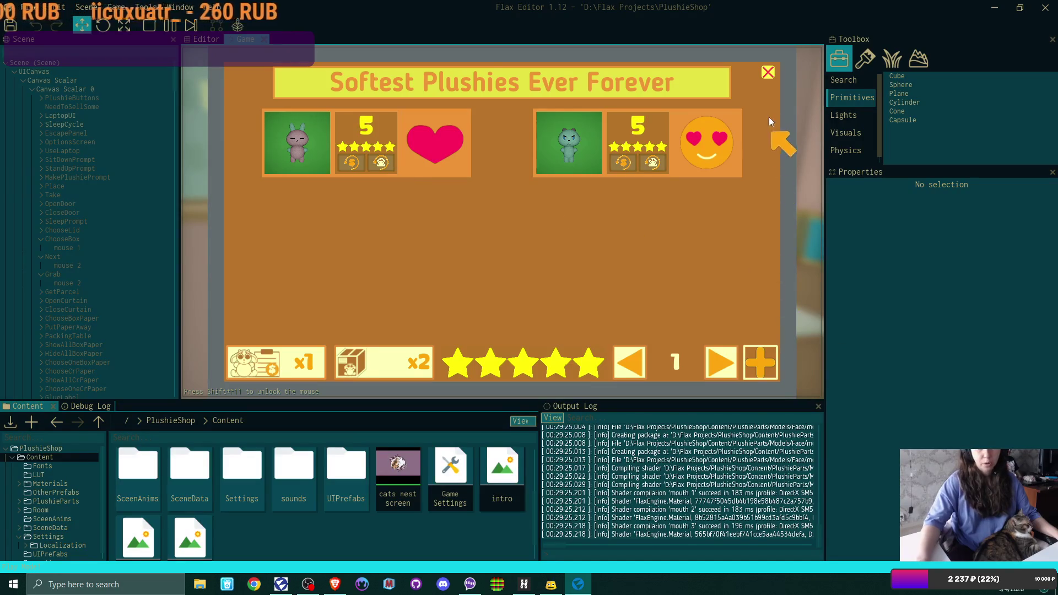
pyautogui.click(768, 73)
pyautogui.click(395, 108)
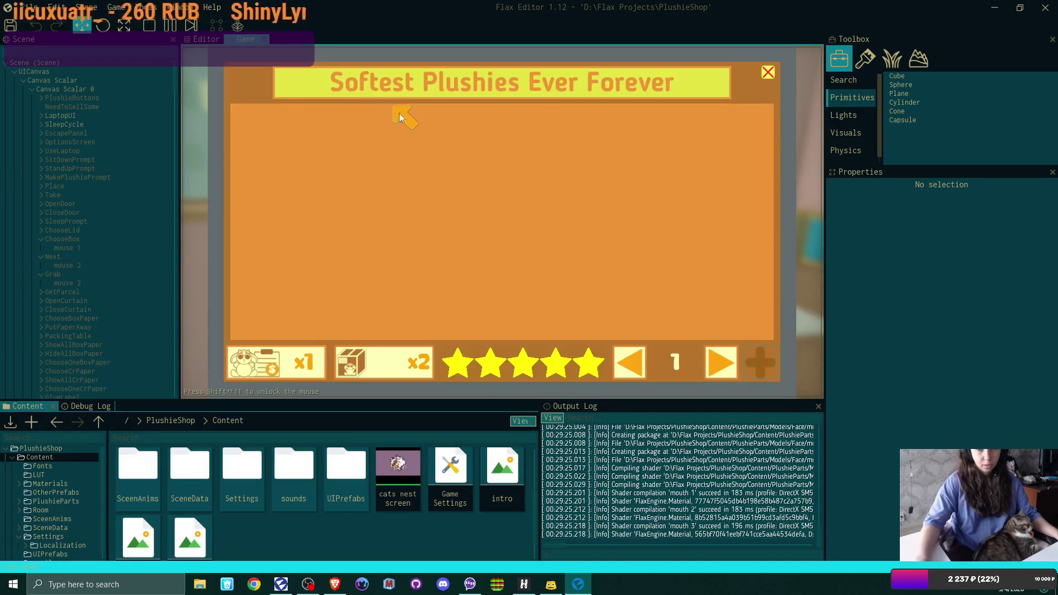
pyautogui.click(386, 361)
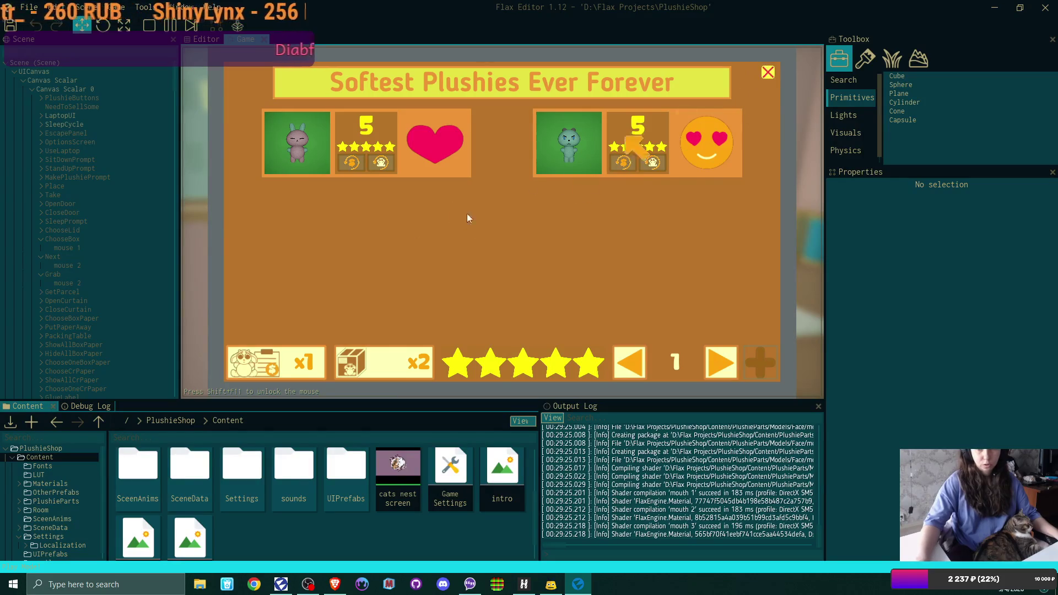
pyautogui.click(280, 359)
pyautogui.click(264, 209)
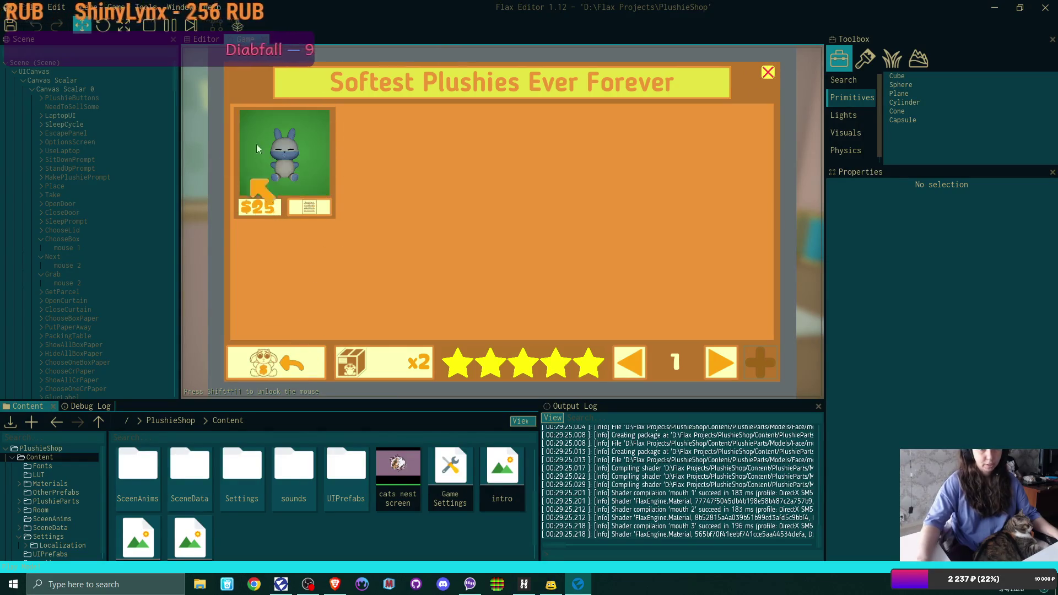
pyautogui.click(309, 208)
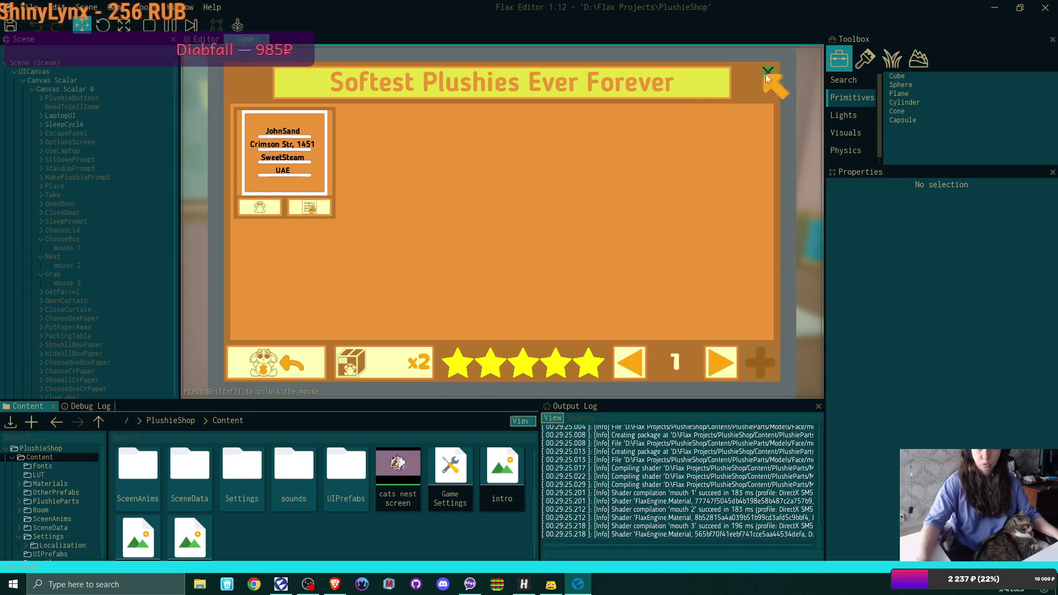
# Send the bunny order's address card from the mail board to the printer.
pyautogui.click(765, 73)
pyautogui.click(744, 103)
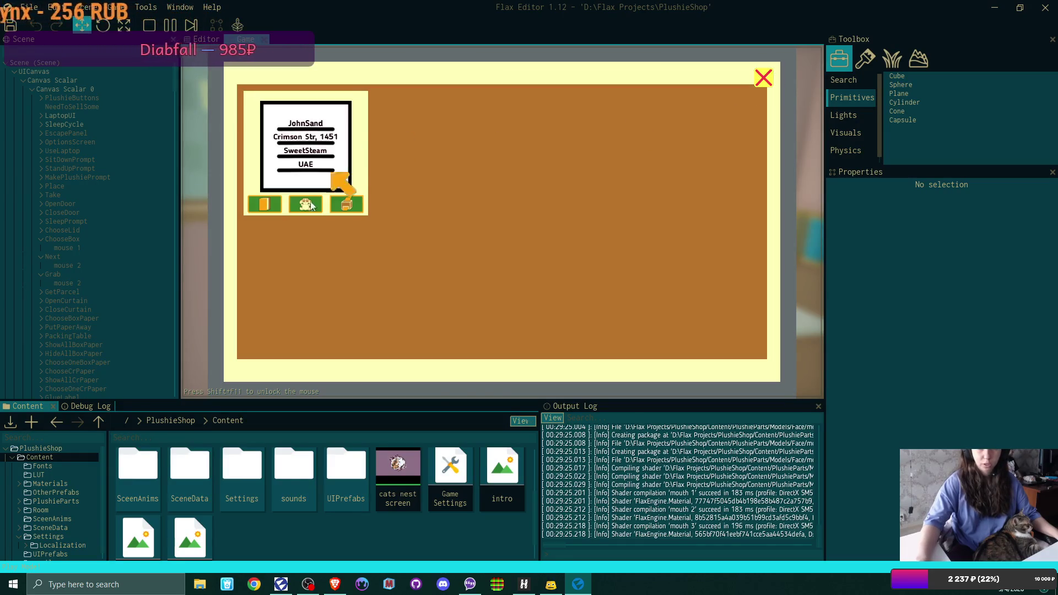
pyautogui.click(347, 206)
pyautogui.click(760, 76)
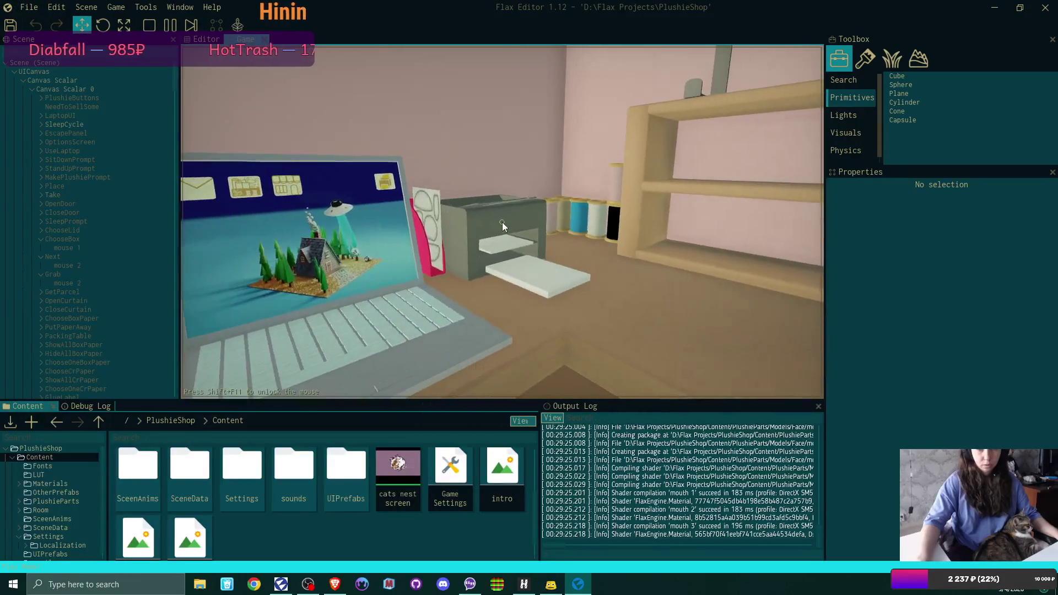
# Box the blue bunny plushie with its printed label, close the lid, and ship it.
pyautogui.click(501, 223)
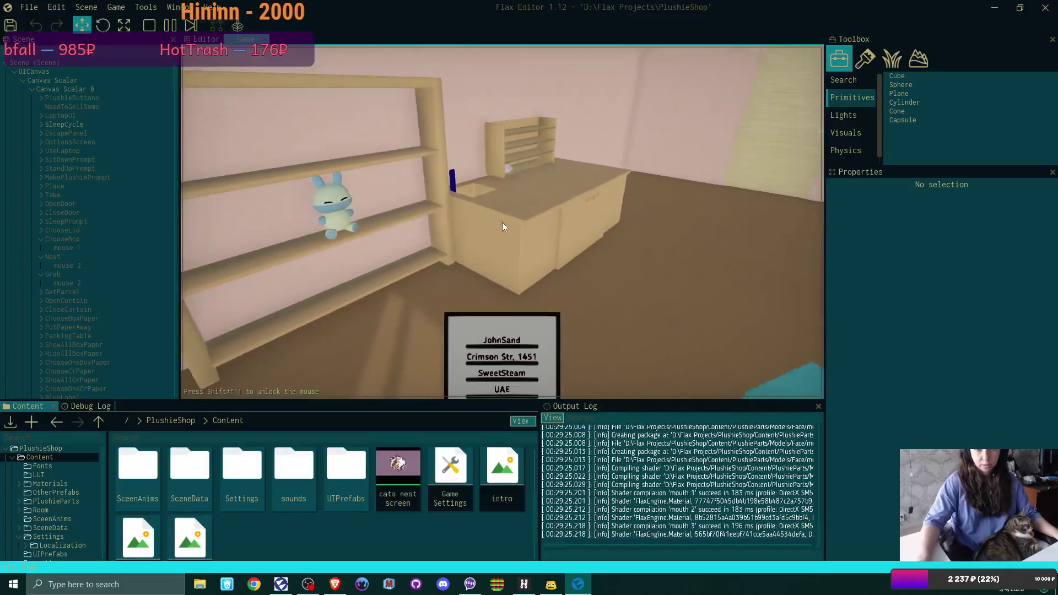
pyautogui.click(501, 223)
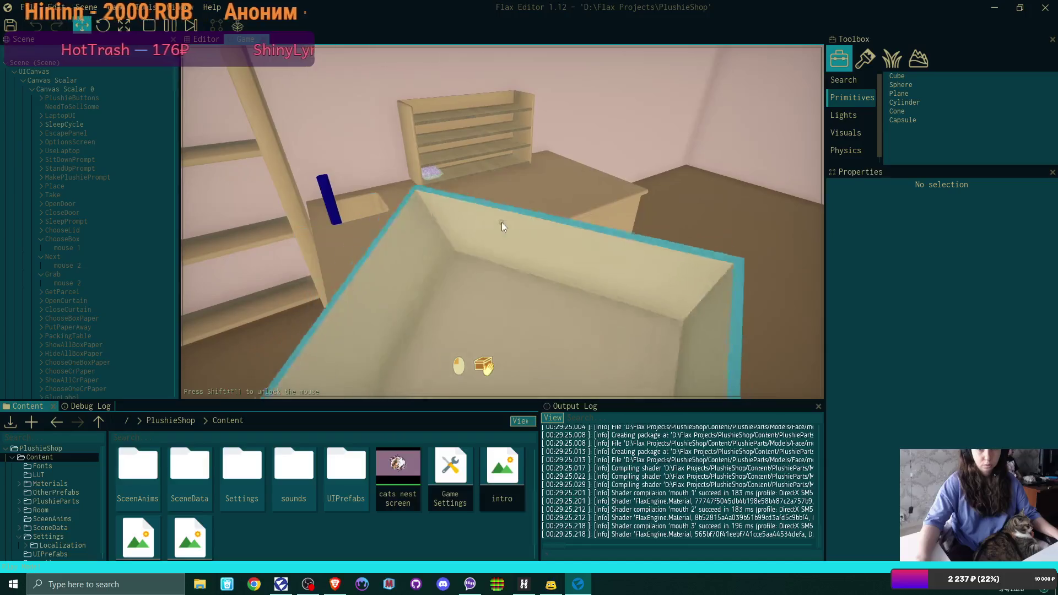
pyautogui.click(501, 223)
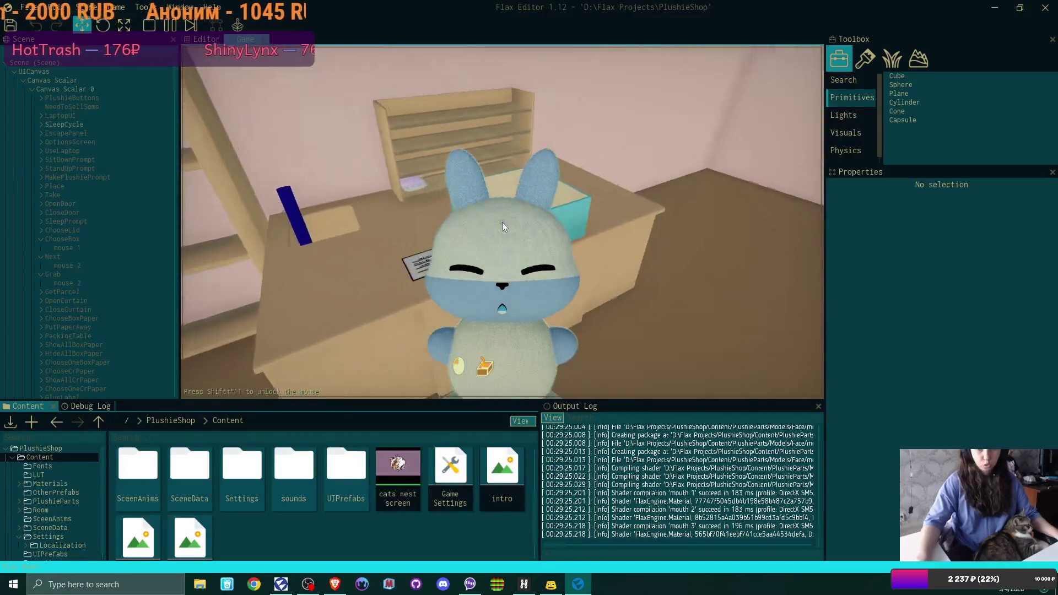
pyautogui.click(501, 223)
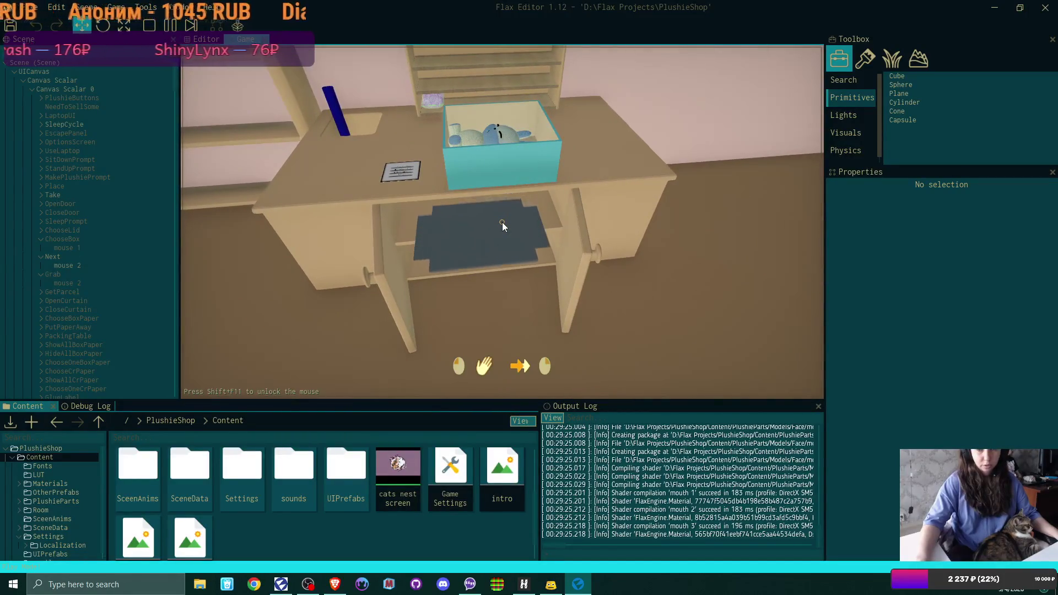
pyautogui.click(502, 223)
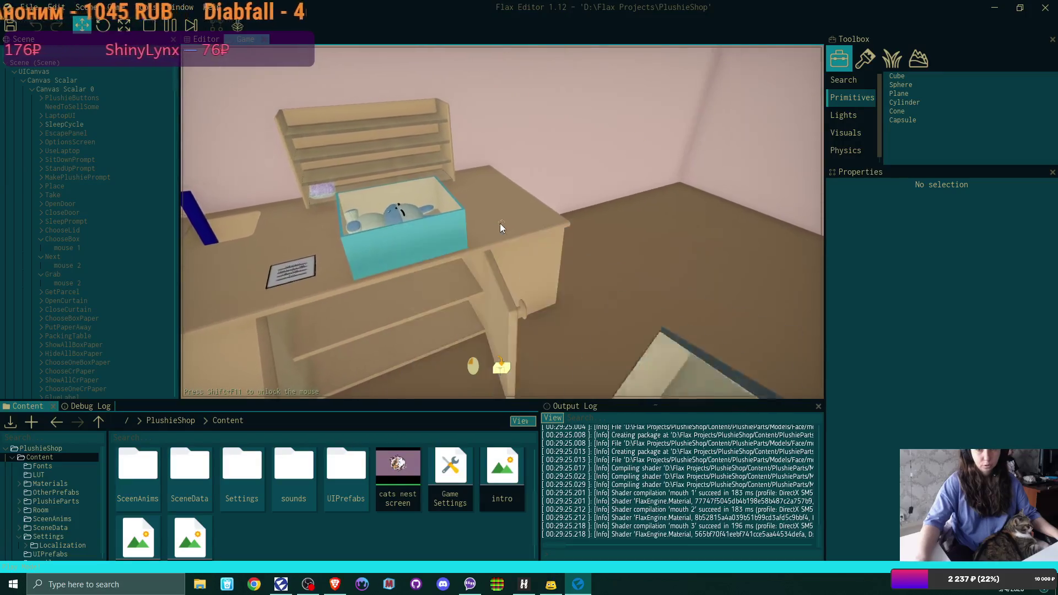
pyautogui.click(502, 223)
pyautogui.click(503, 222)
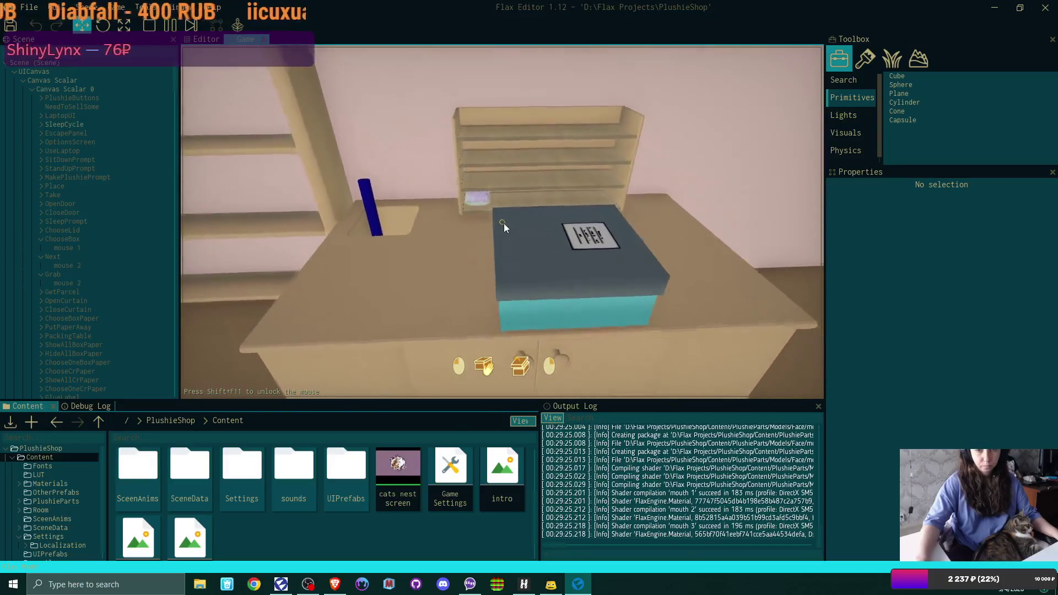
pyautogui.click(503, 223)
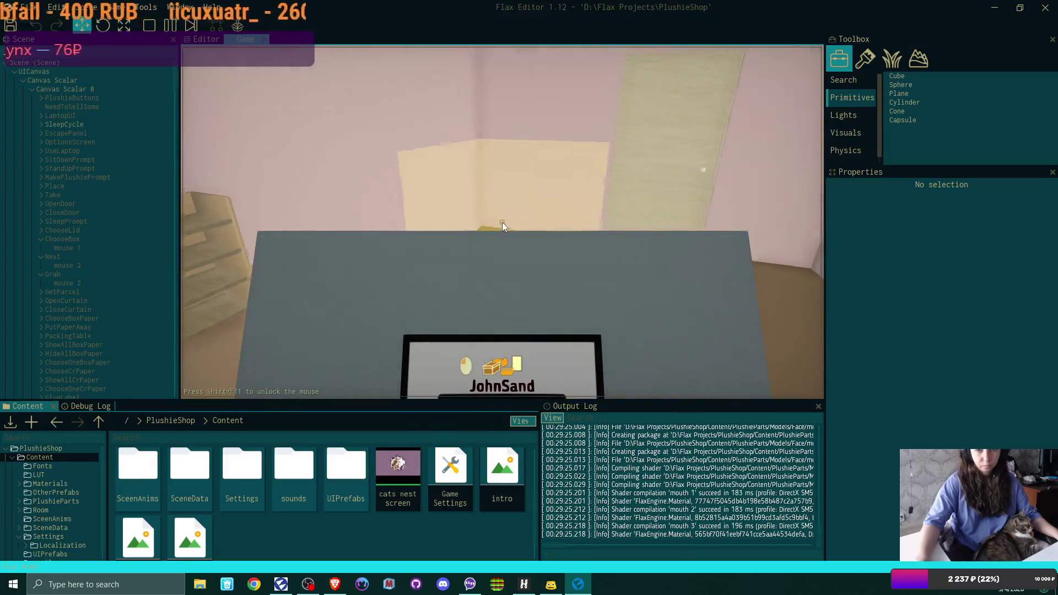
pyautogui.click(502, 223)
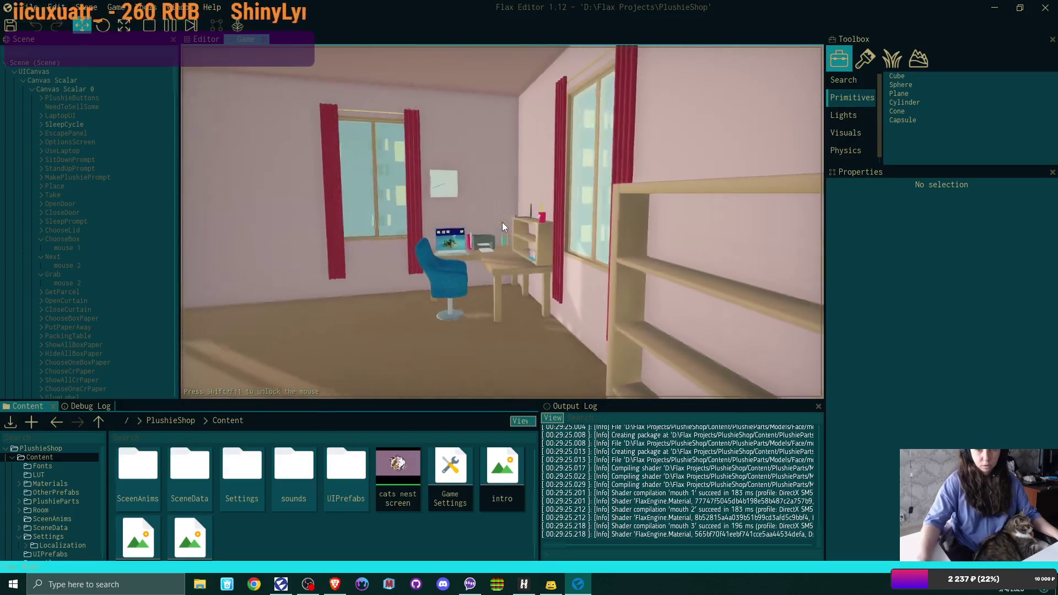
# Sit at the laptop, open and close the plushie shop twice, then step away.
pyautogui.press('w')
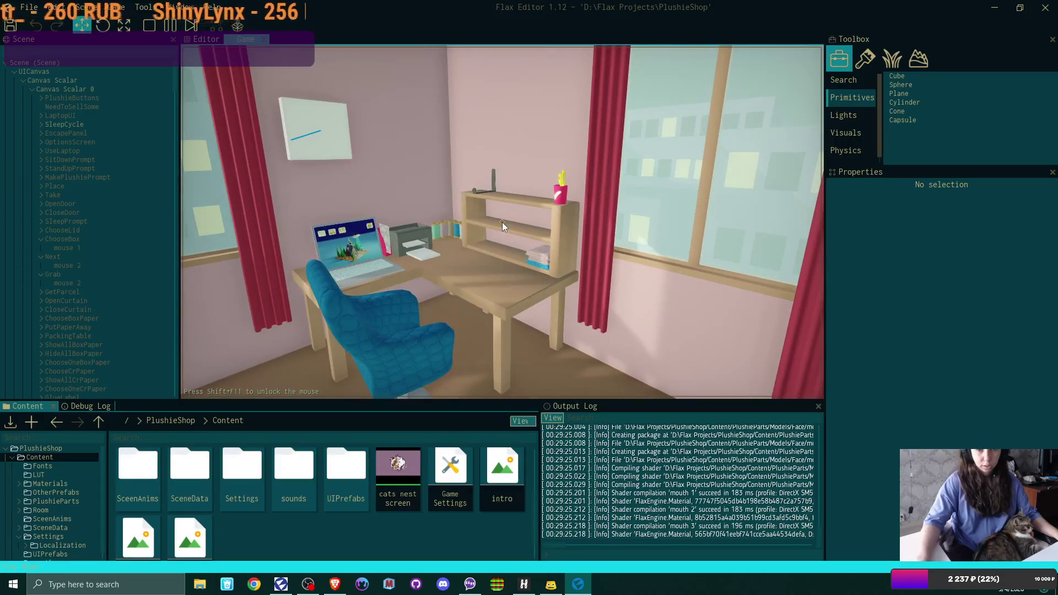
pyautogui.click(501, 222)
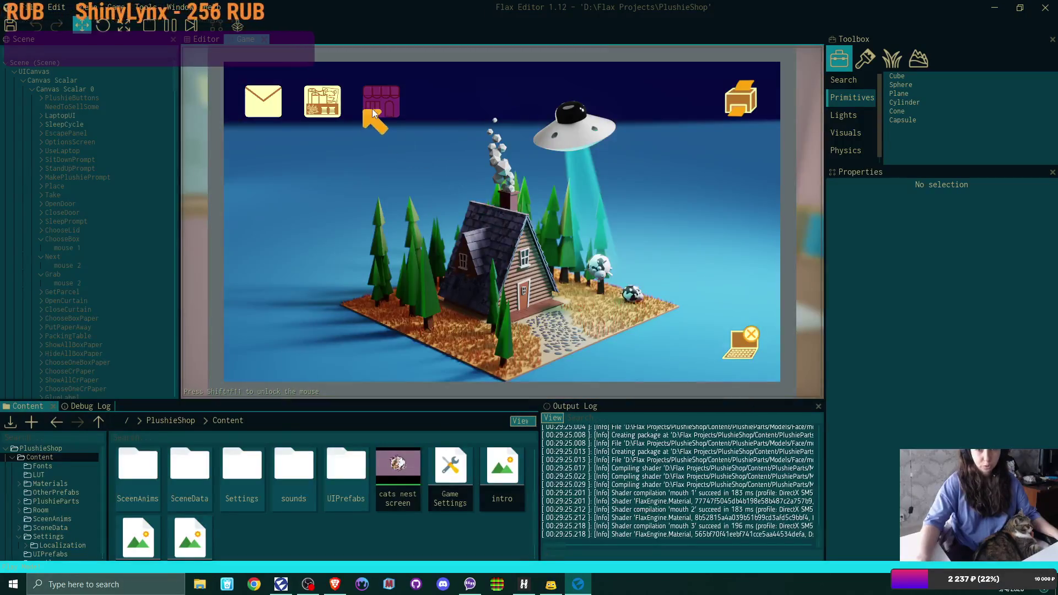
pyautogui.click(369, 113)
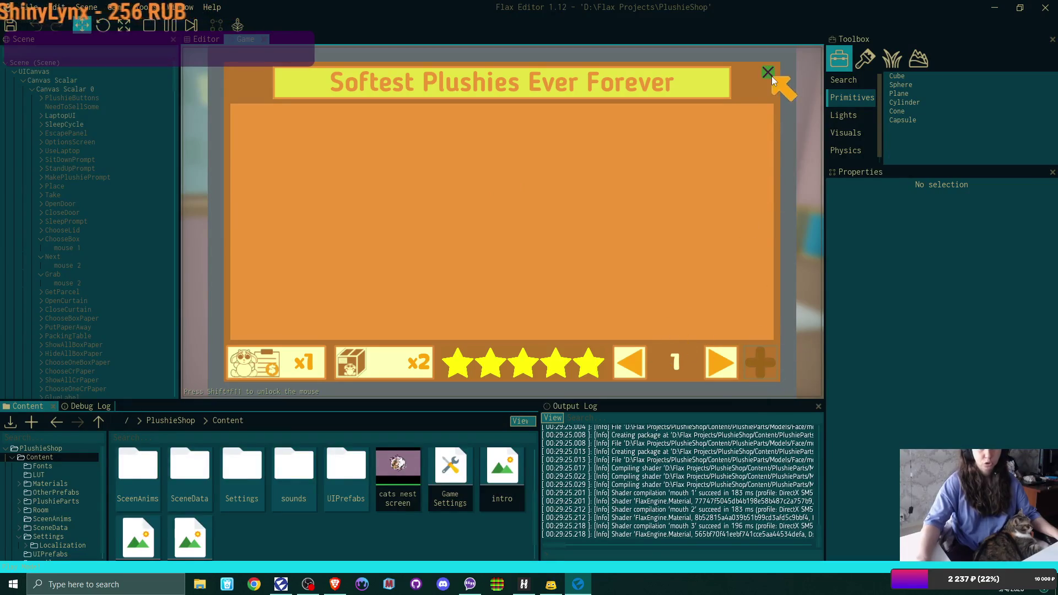
pyautogui.click(772, 76)
pyautogui.click(732, 347)
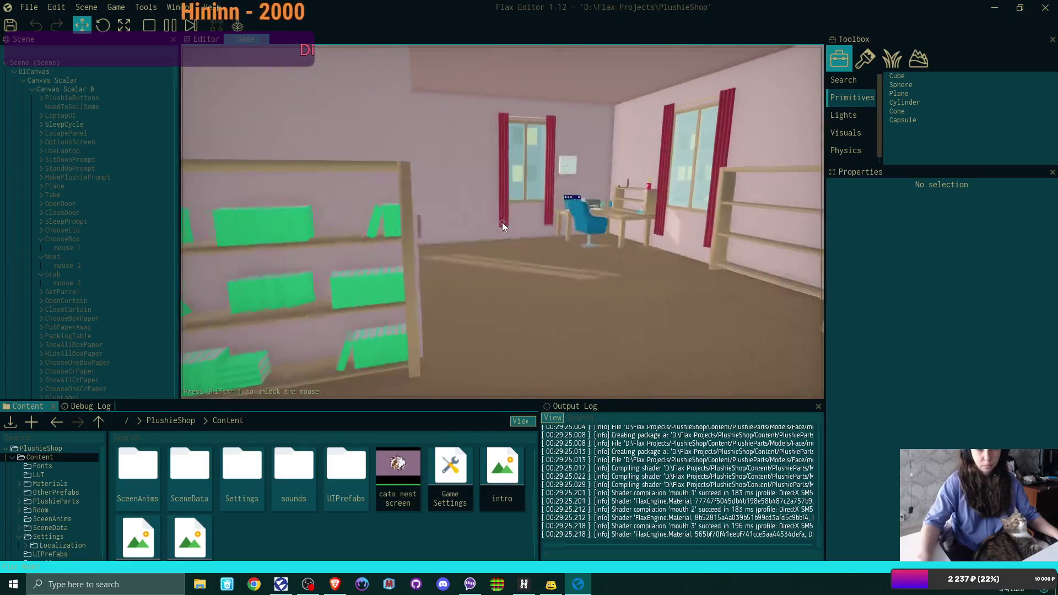
pyautogui.click(501, 223)
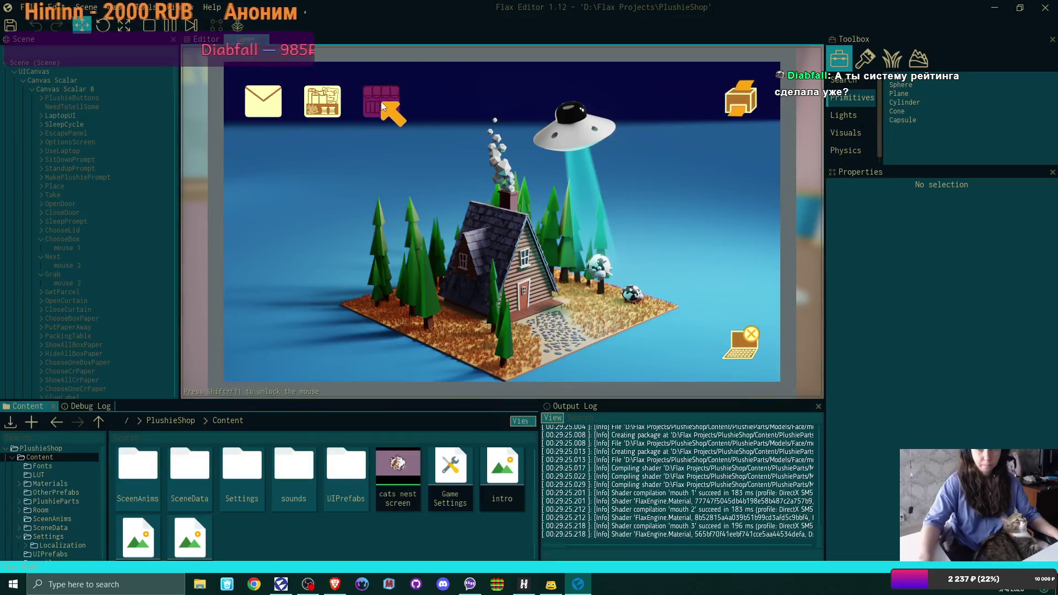
pyautogui.click(380, 102)
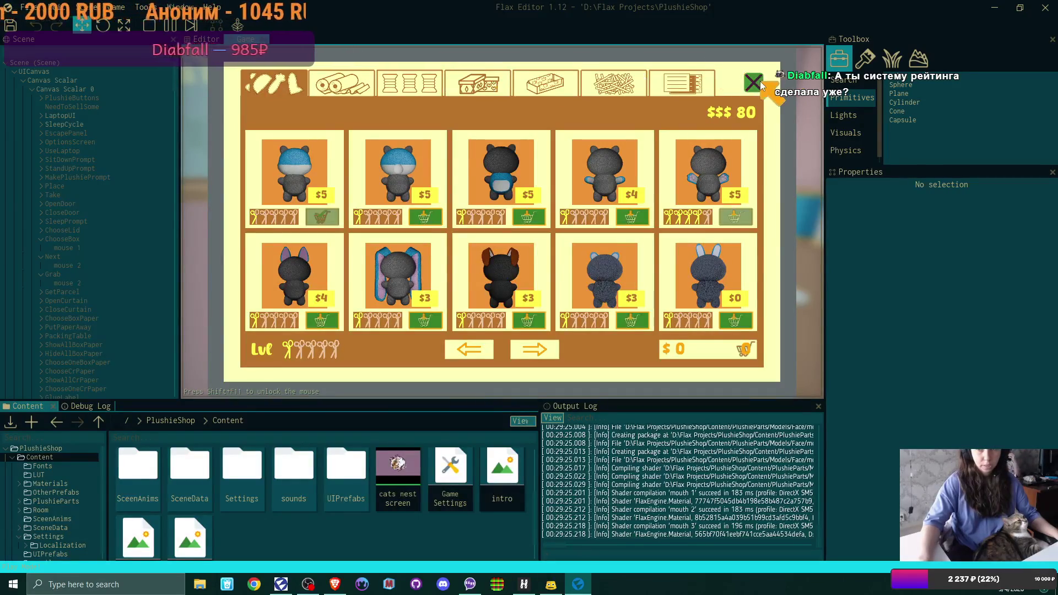
pyautogui.click(754, 84)
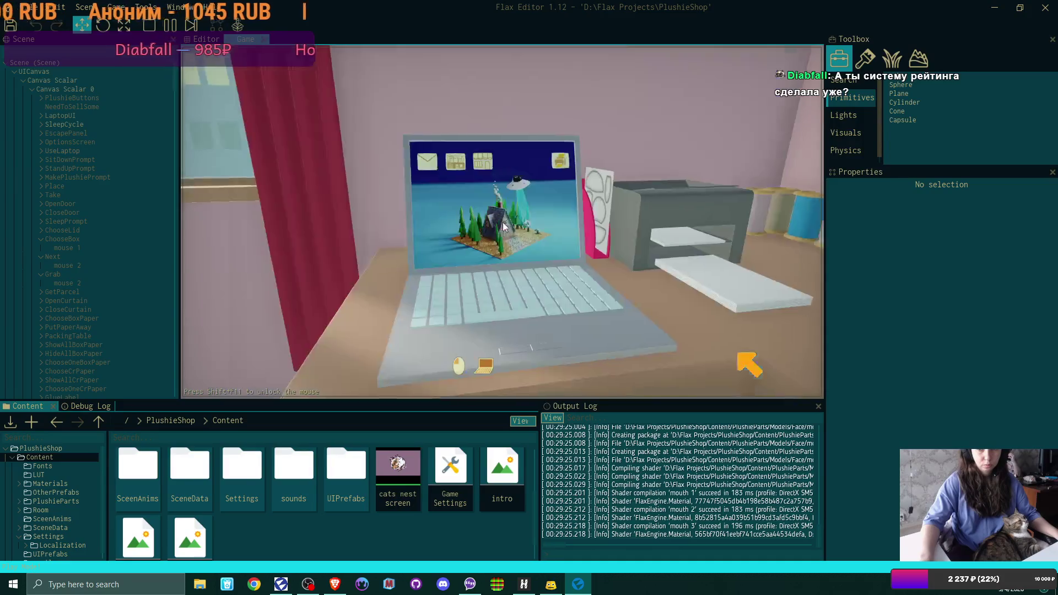
pyautogui.rightClick(503, 226)
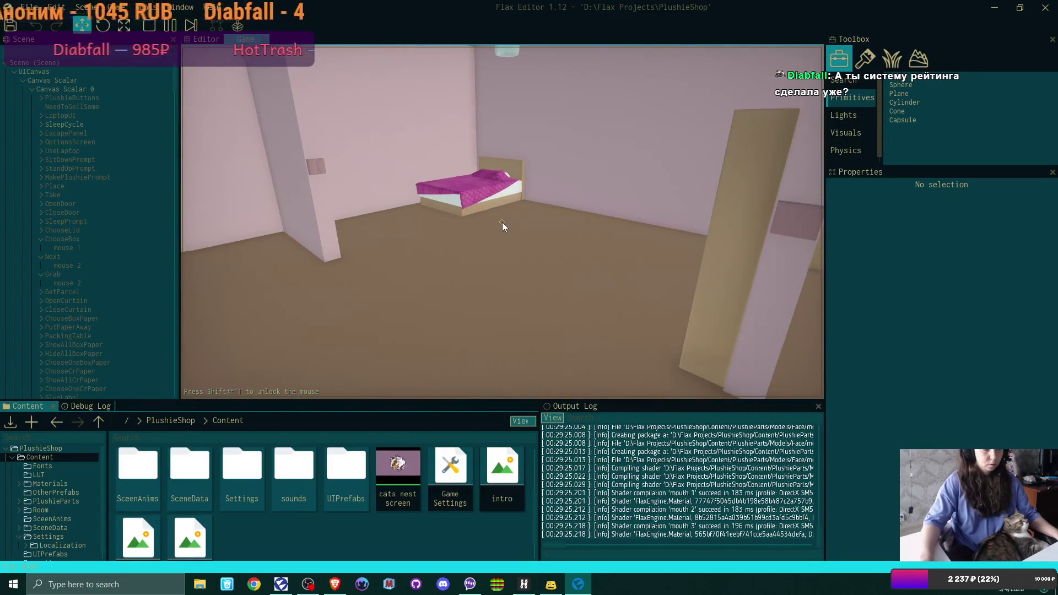
# Return to the laptop and view the shop ratings showing two 5-star plushies, then close them.
pyautogui.press('w')
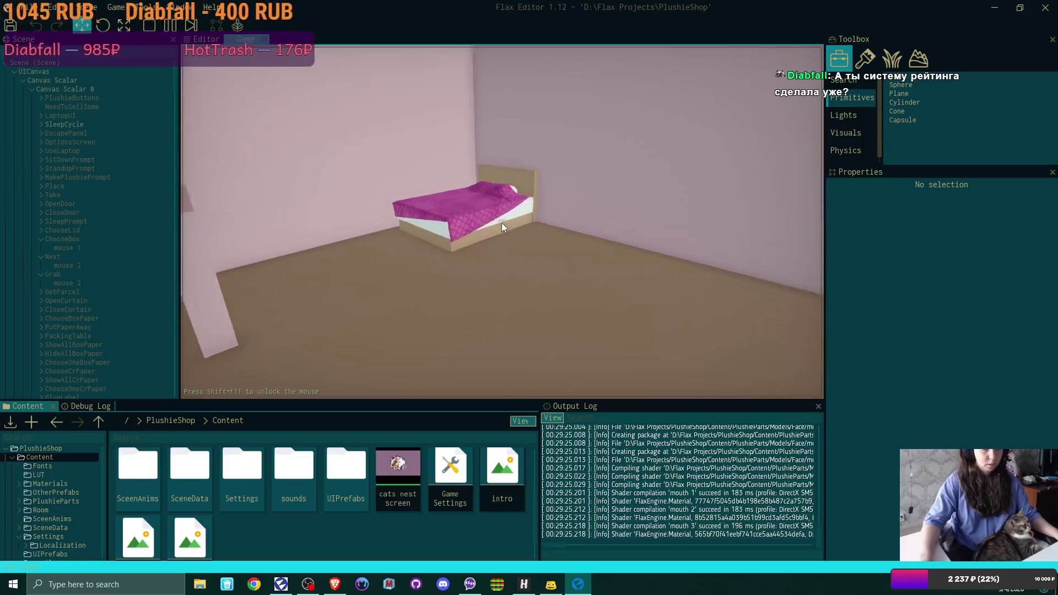
pyautogui.moveTo(502, 223)
pyautogui.press('w')
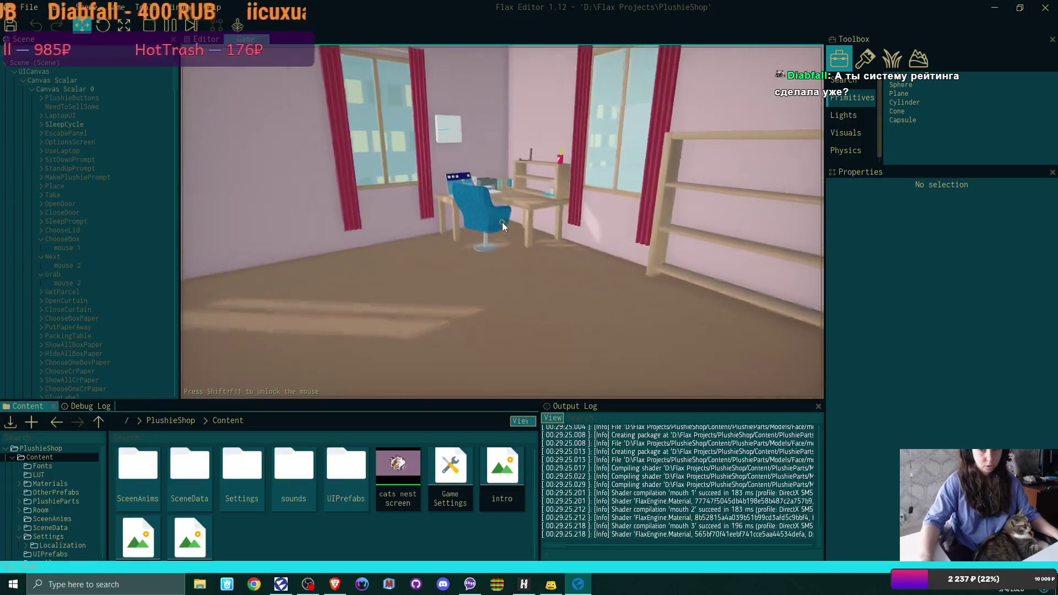
pyautogui.click(502, 223)
pyautogui.click(495, 220)
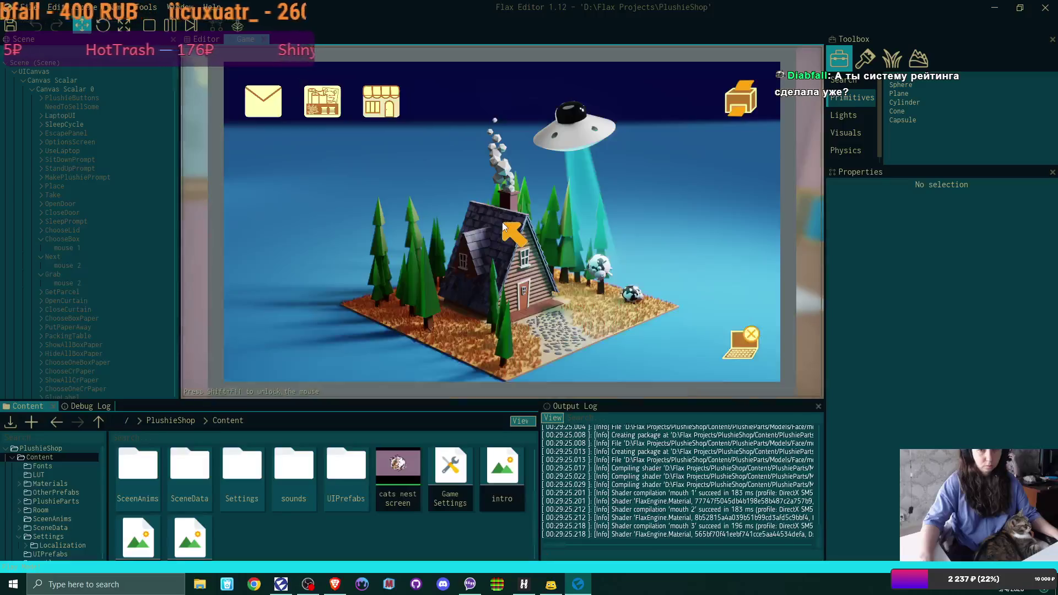
pyautogui.click(388, 98)
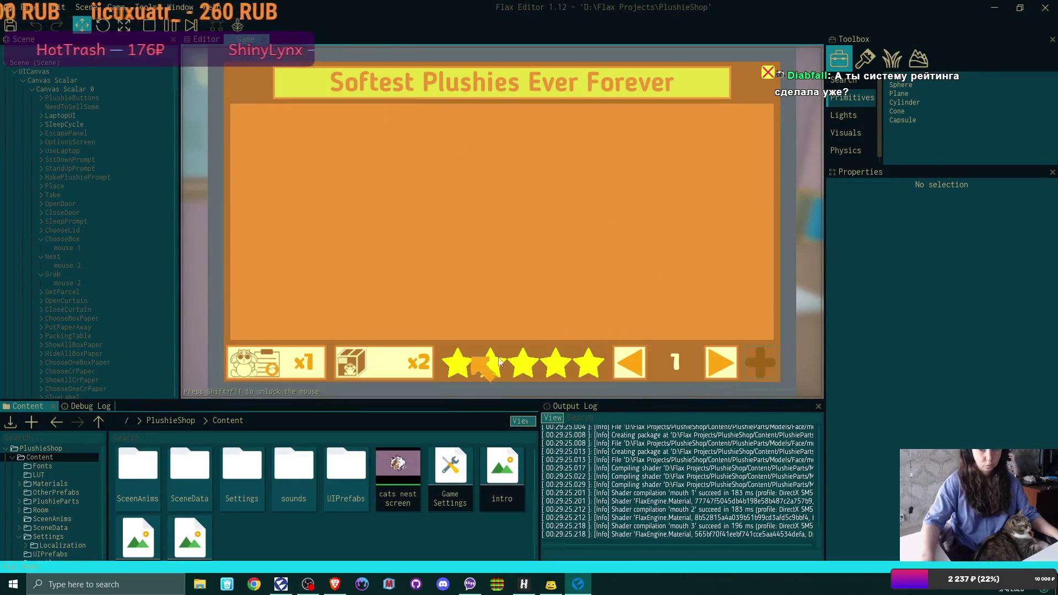
pyautogui.click(377, 344)
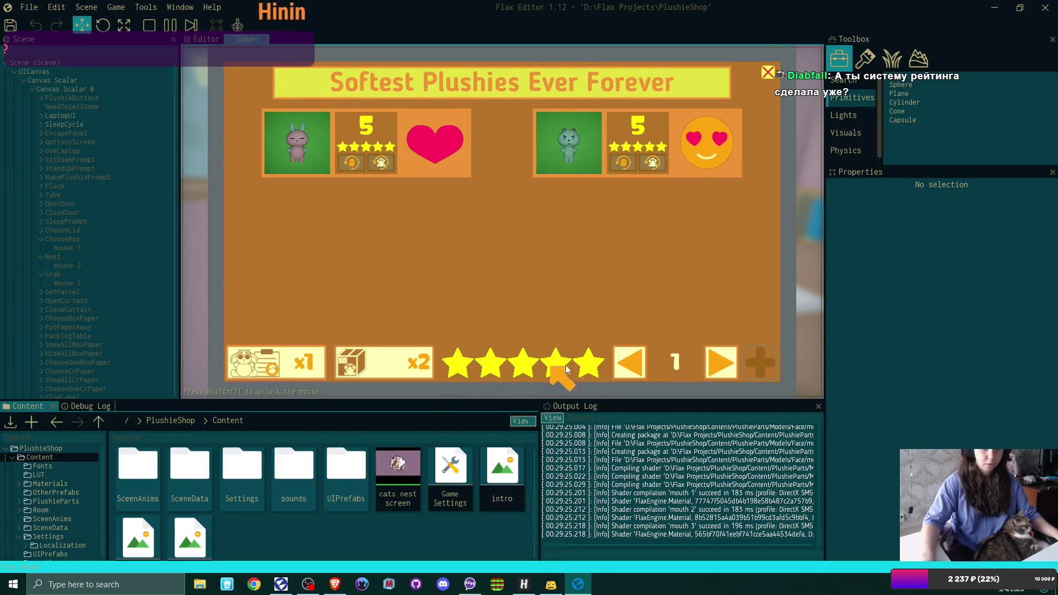
pyautogui.click(770, 73)
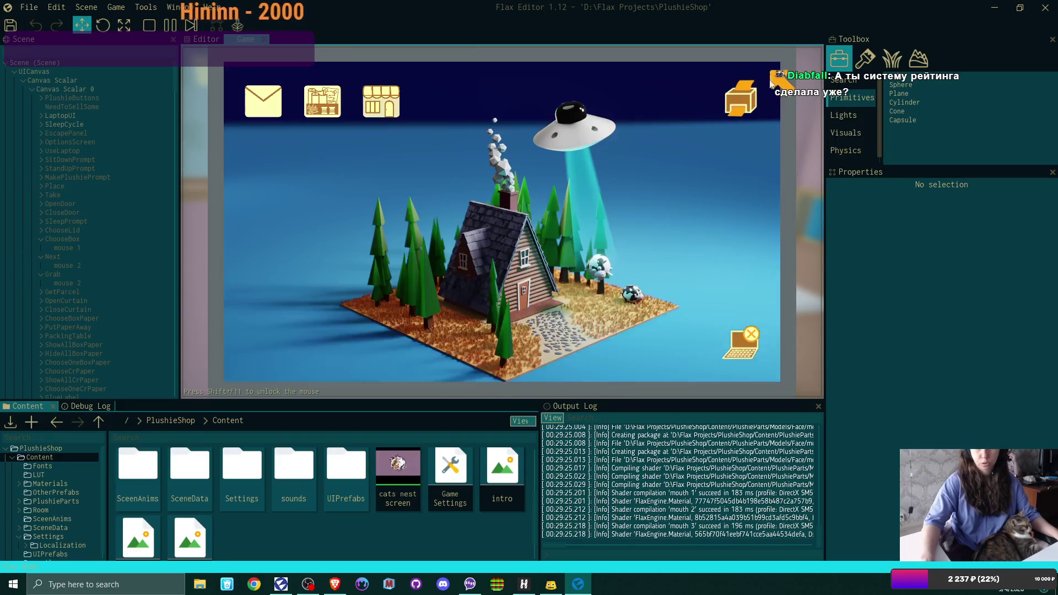
# Leave the laptop, sleep in the bed, and continue past the 1-shipped, $80 summary to morning.
pyautogui.click(743, 345)
pyautogui.press('w')
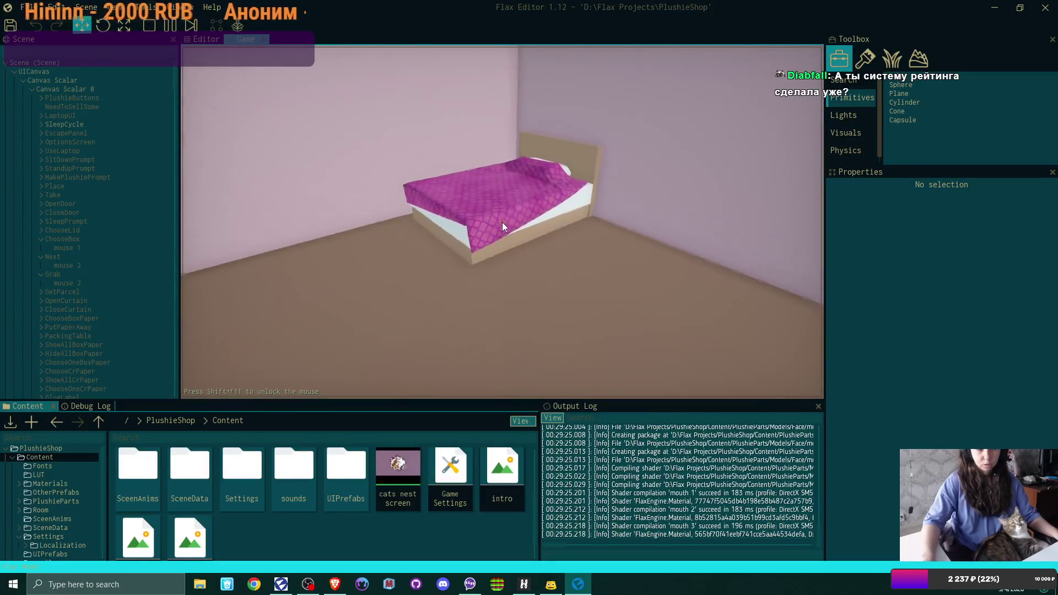
pyautogui.click(501, 222)
pyautogui.click(430, 287)
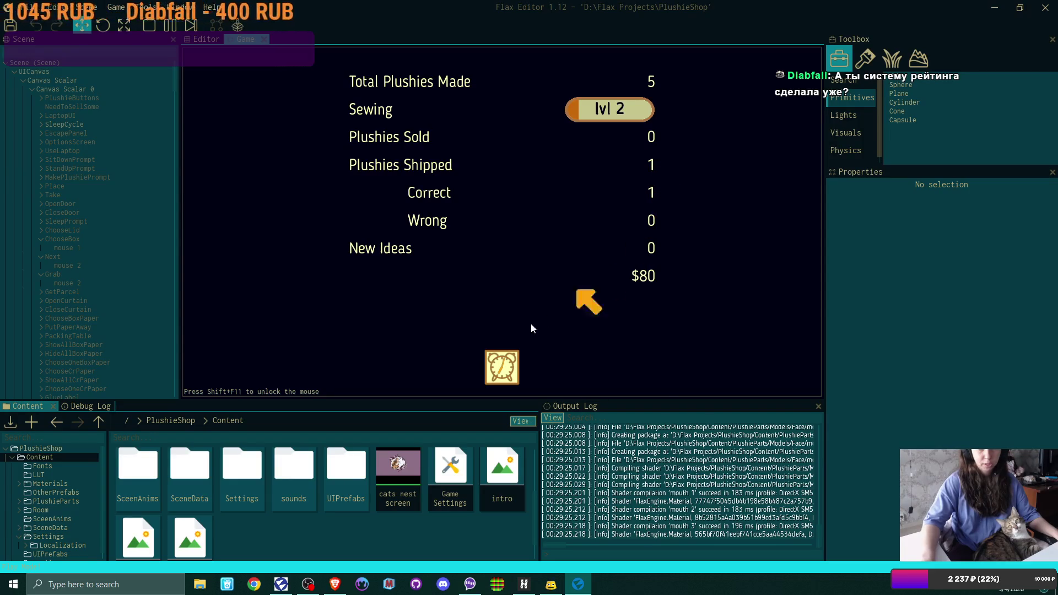
pyautogui.click(506, 368)
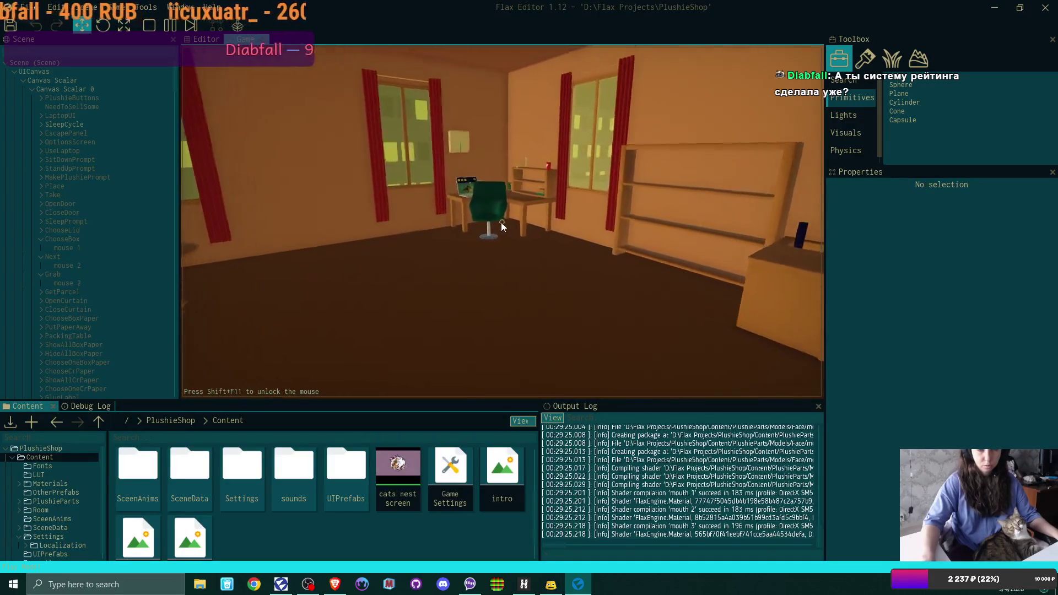
# Open the shop on the laptop, check the three 5-star reviews, and close the ratings panel.
pyautogui.click(503, 223)
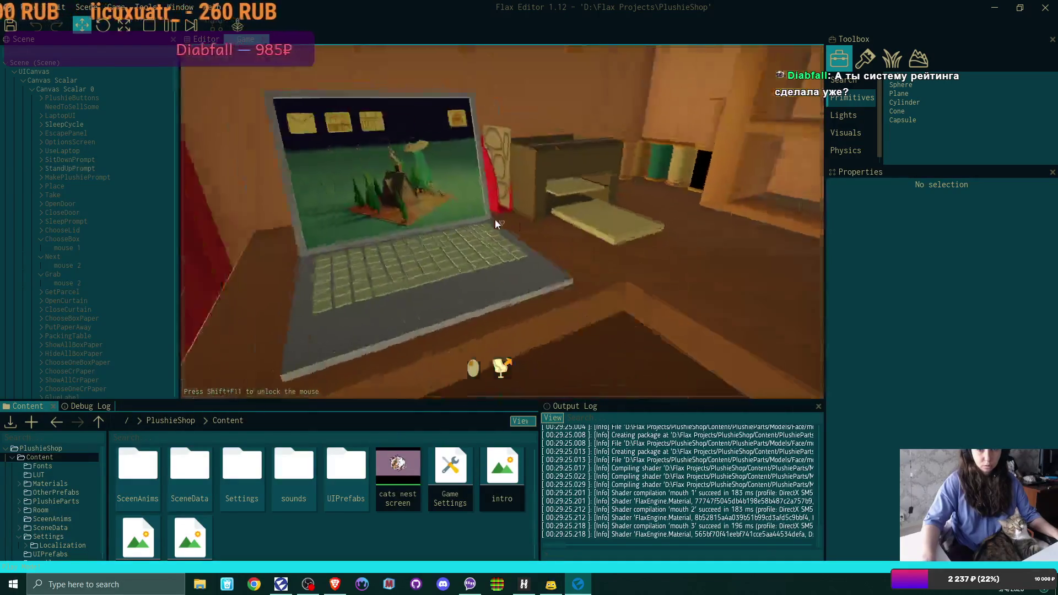
pyautogui.click(390, 99)
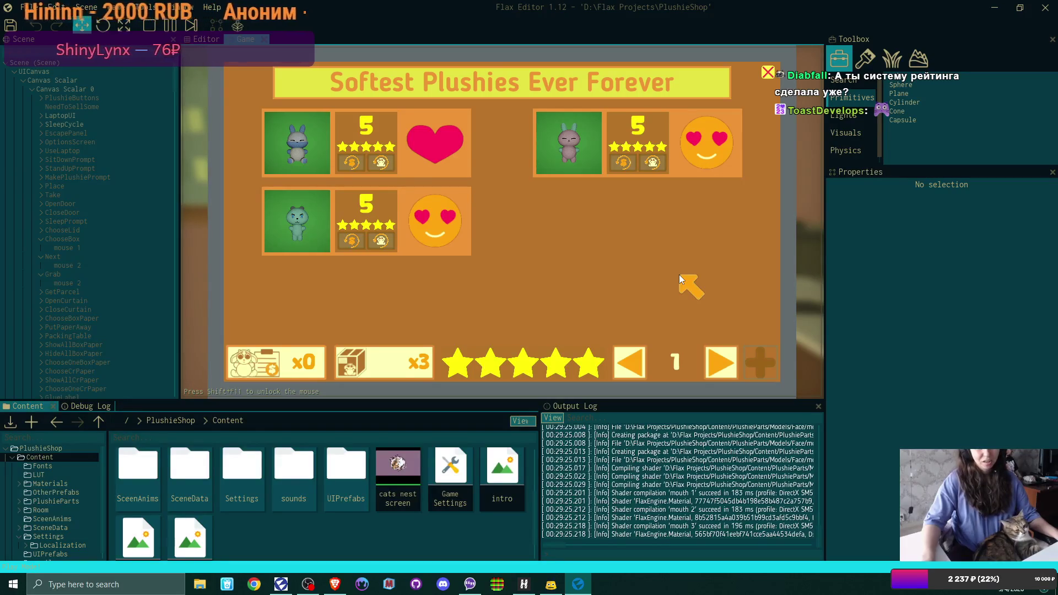
pyautogui.click(768, 72)
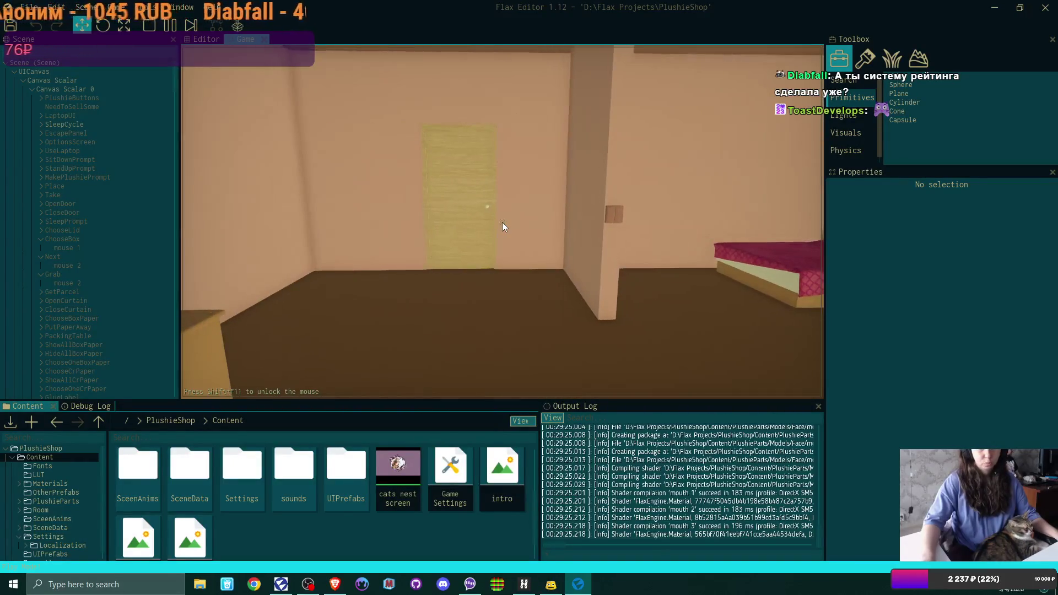
# Pause, go to Main Menu and choose Exit Game, then make the bottom editor panels taller.
pyautogui.press('Escape')
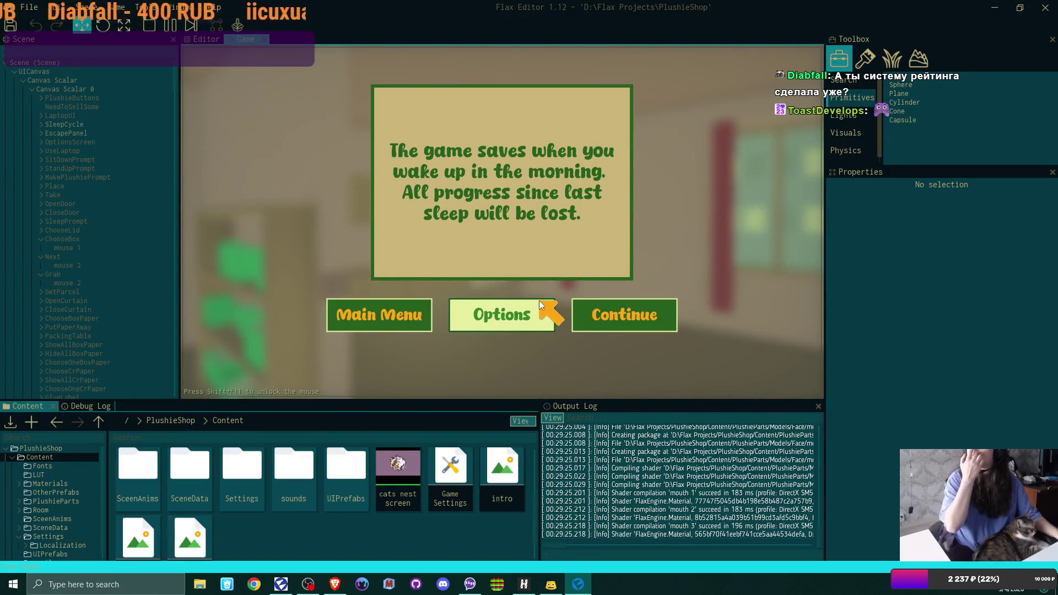
pyautogui.click(405, 304)
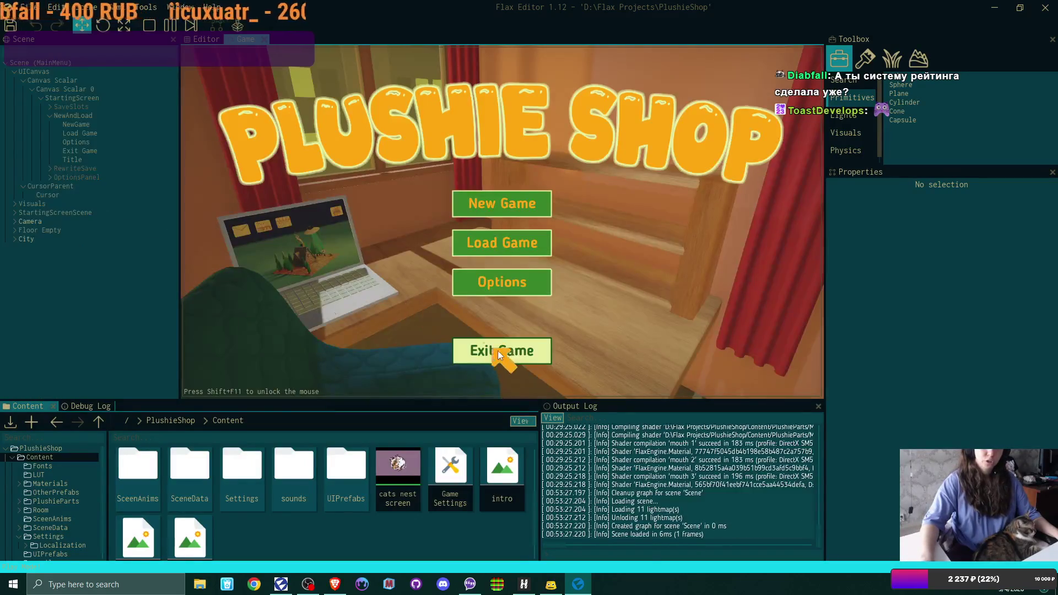
pyautogui.click(500, 351)
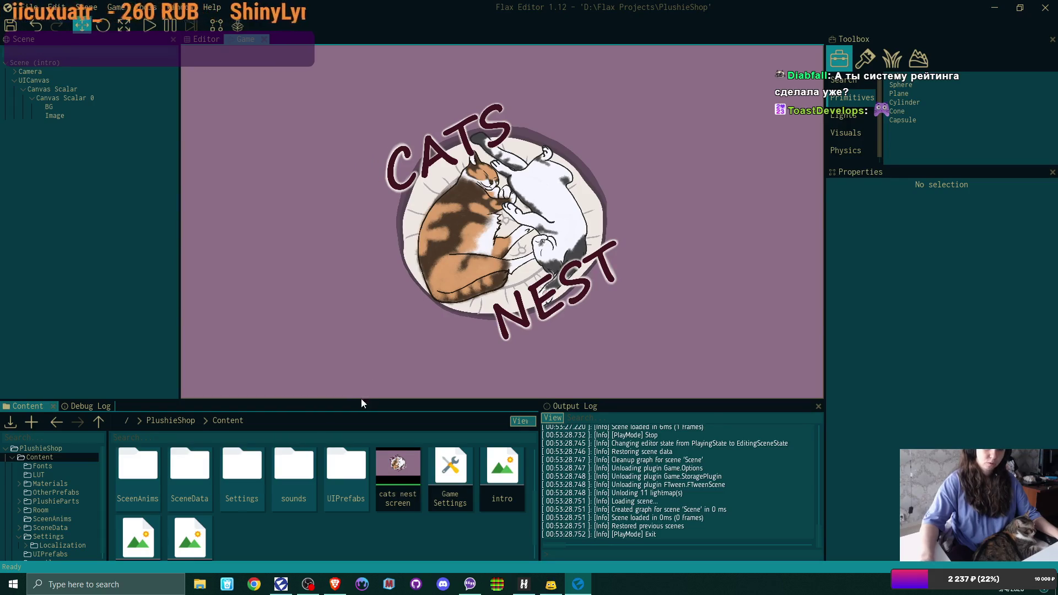
pyautogui.moveTo(362, 399); pyautogui.dragTo(363, 361)
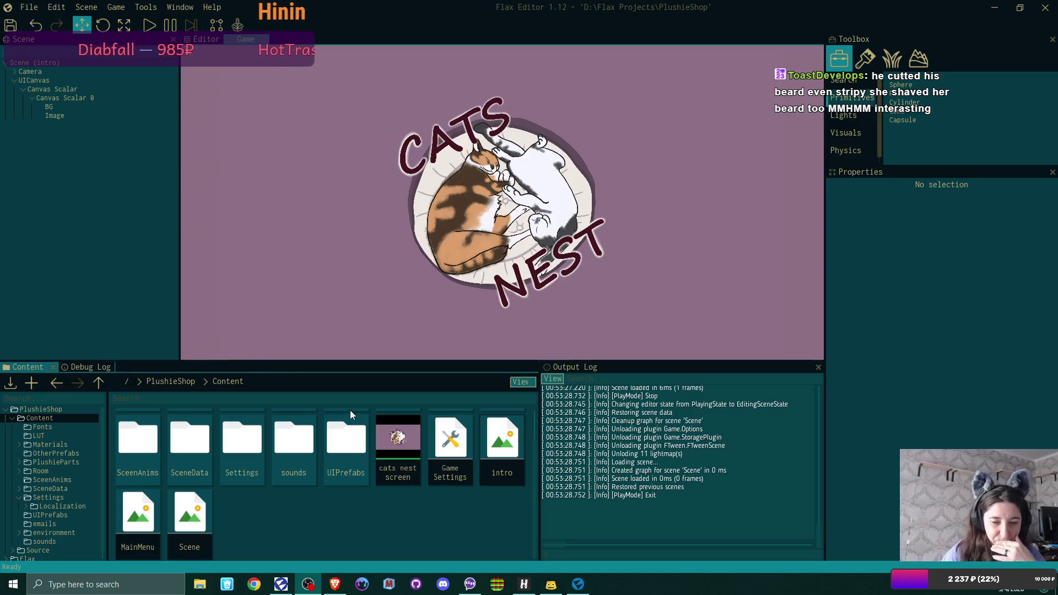
# Bring Flax Launcher forward and open the Graphics page of its Learn manual.
pyautogui.click(283, 589)
pyautogui.click(164, 253)
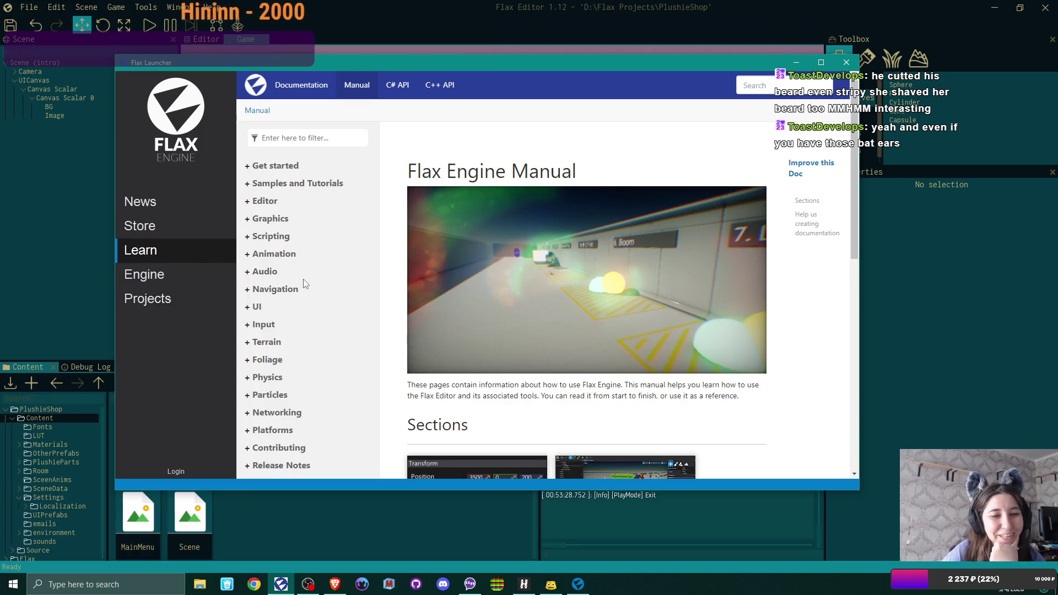
pyautogui.scroll(-2, 306, 284)
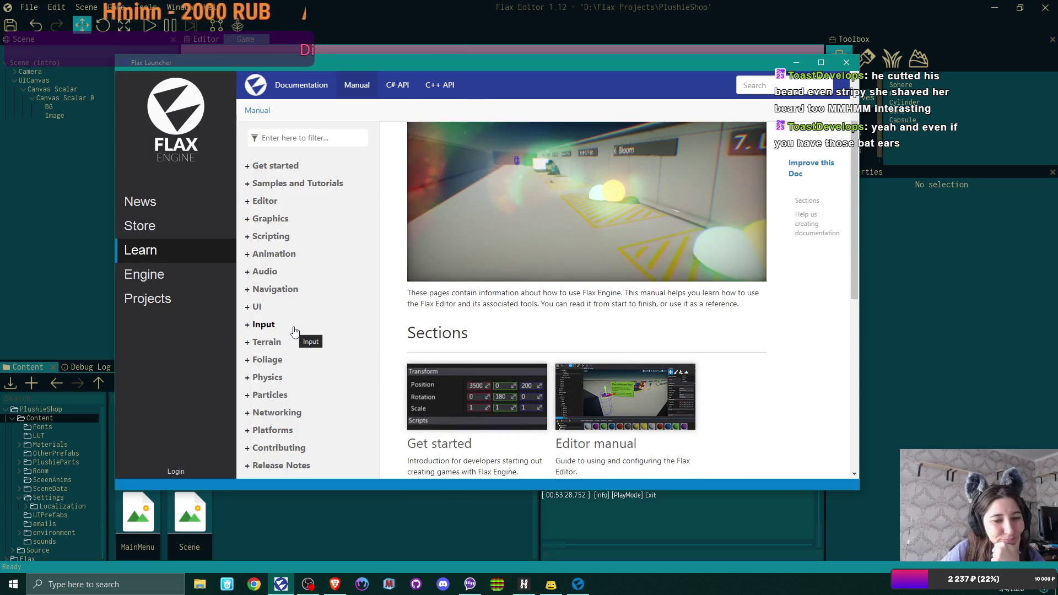
pyautogui.scroll(2, 294, 330)
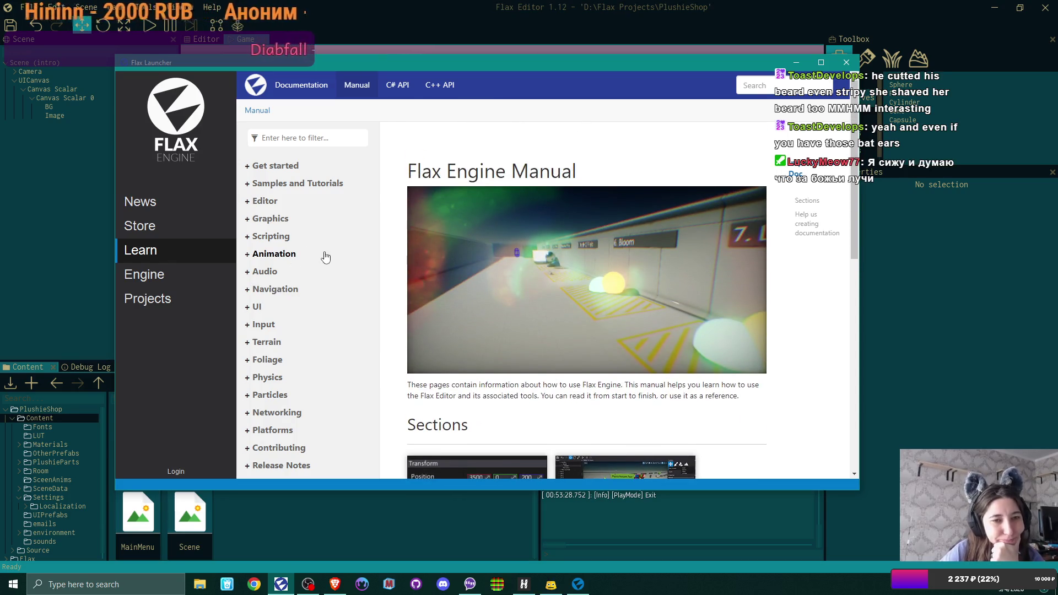
pyautogui.click(271, 219)
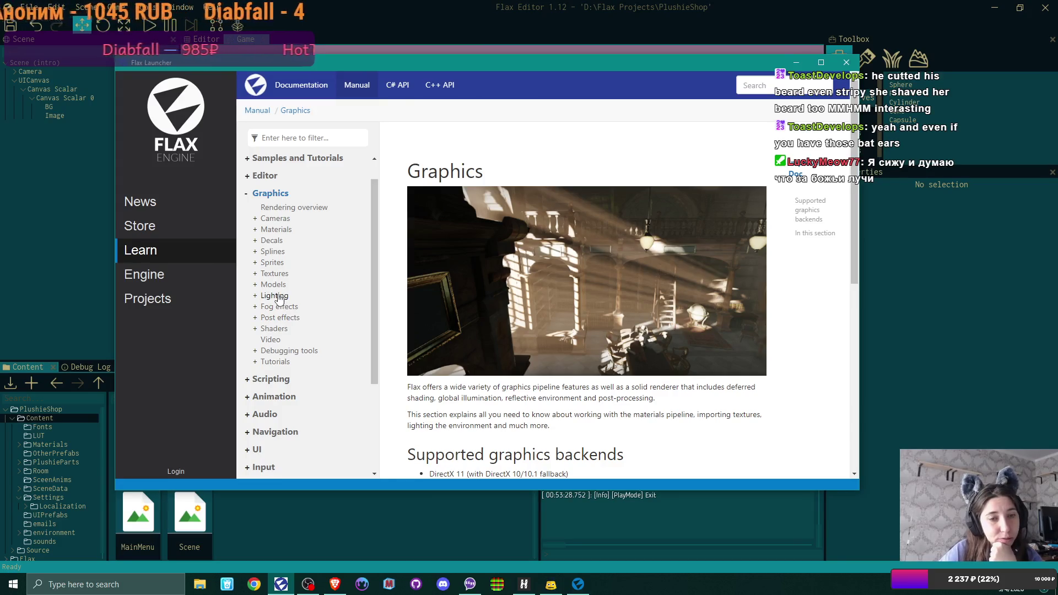
# Glance at the Lighting documentation page, then return to the Graphics overview.
pyautogui.click(278, 296)
pyautogui.scroll(-1, 319, 192)
pyautogui.scroll(2, 319, 193)
pyautogui.click(270, 218)
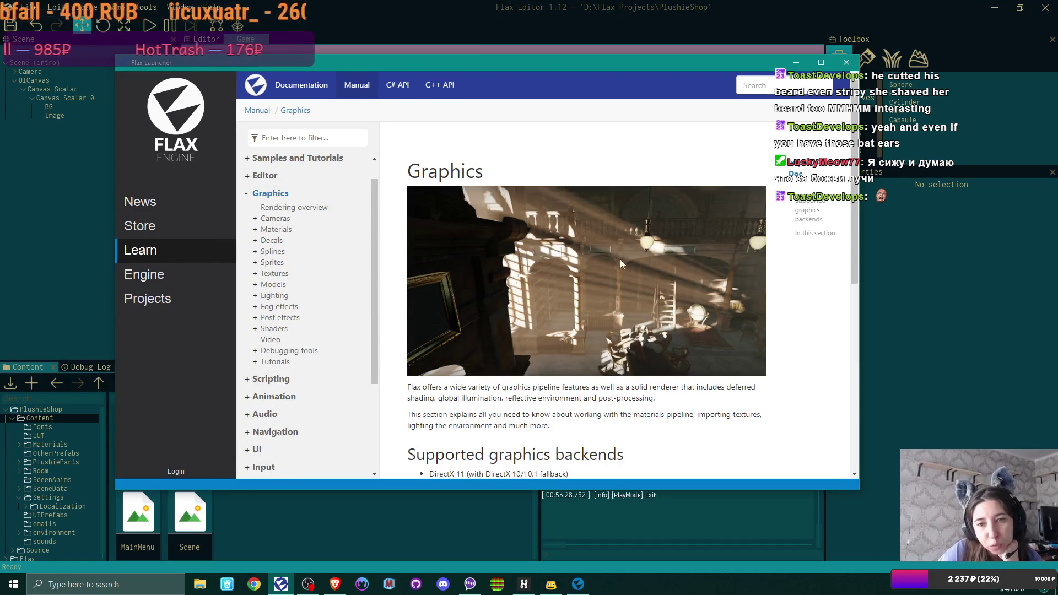
# Scroll to the Graphics page's section list and open the Fog effects page.
pyautogui.scroll(-2, 699, 276)
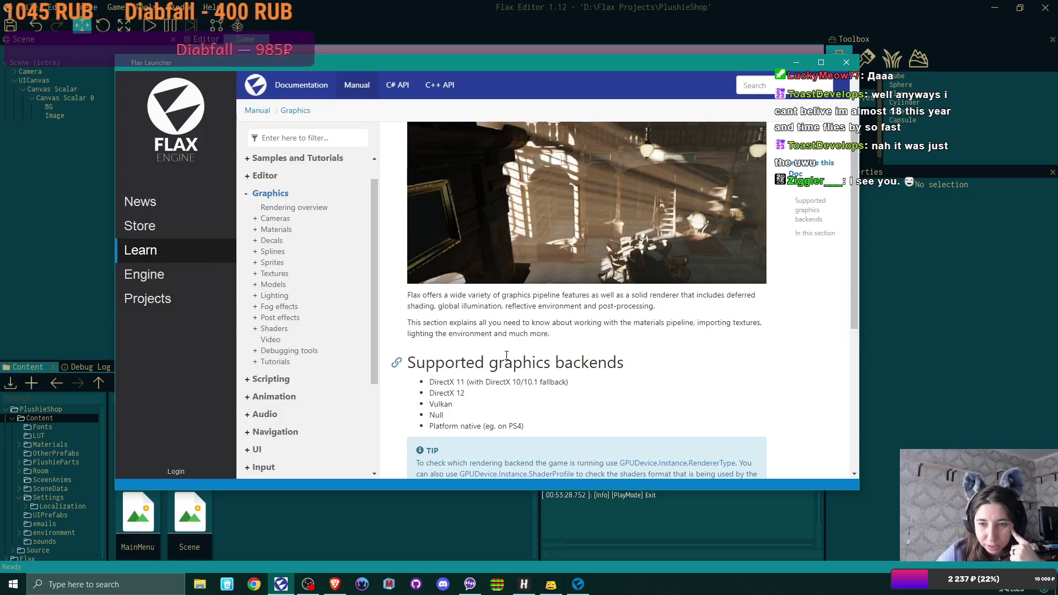
pyautogui.scroll(-3, 545, 358)
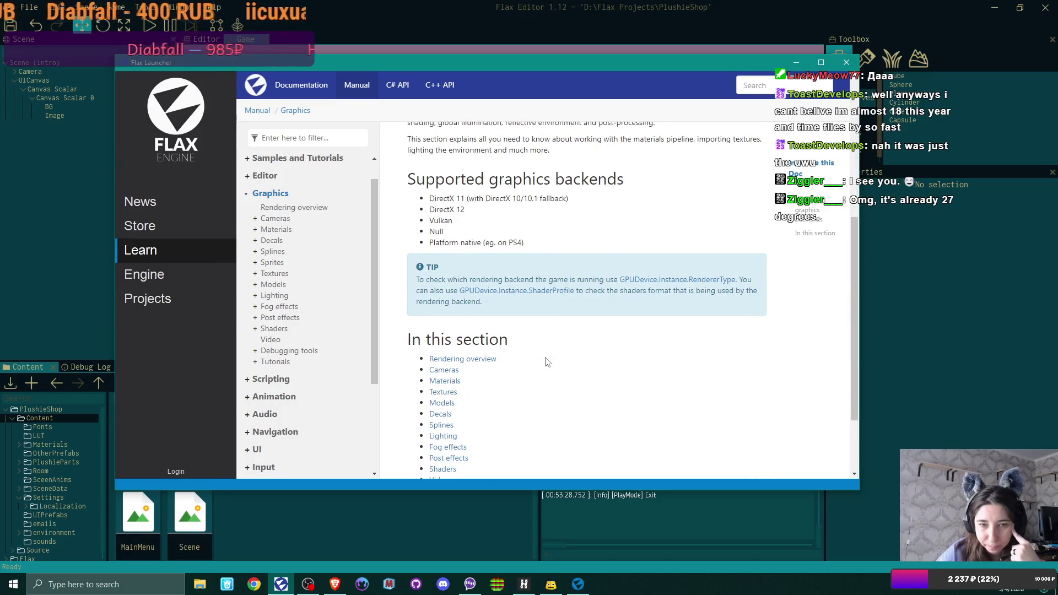
pyautogui.scroll(-2, 547, 362)
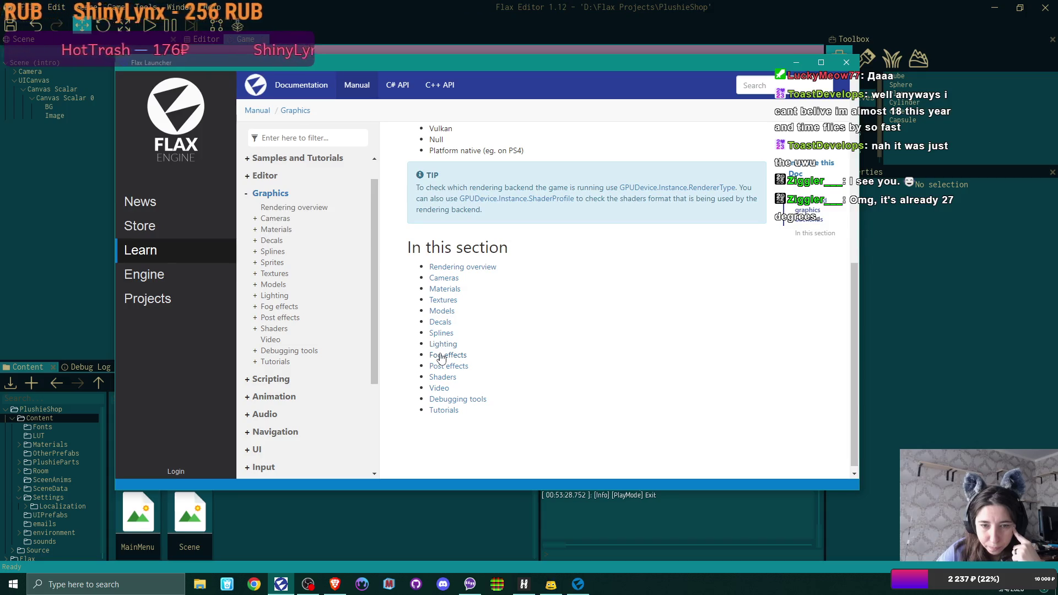
pyautogui.click(441, 356)
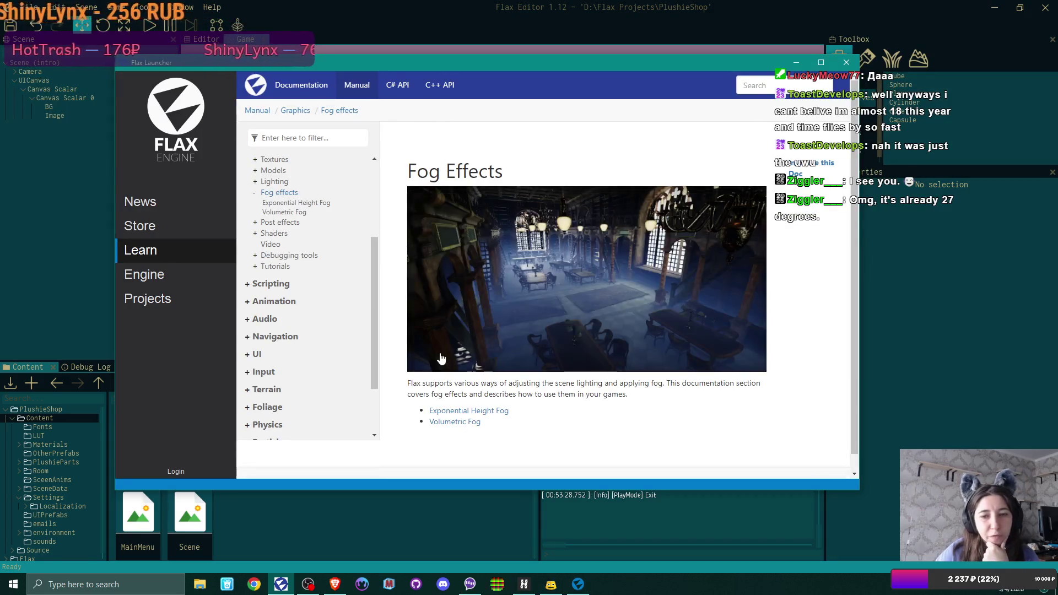
# Open the Volumetric Fog page and read through its algorithm, usage and local fog particles sections.
pyautogui.scroll(-2, 722, 368)
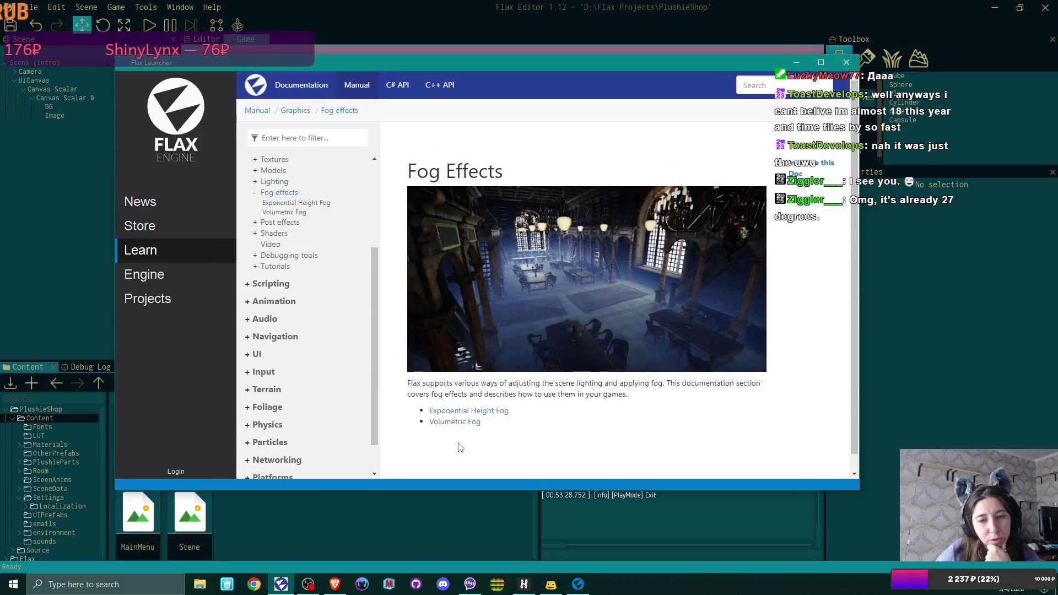
pyautogui.click(459, 424)
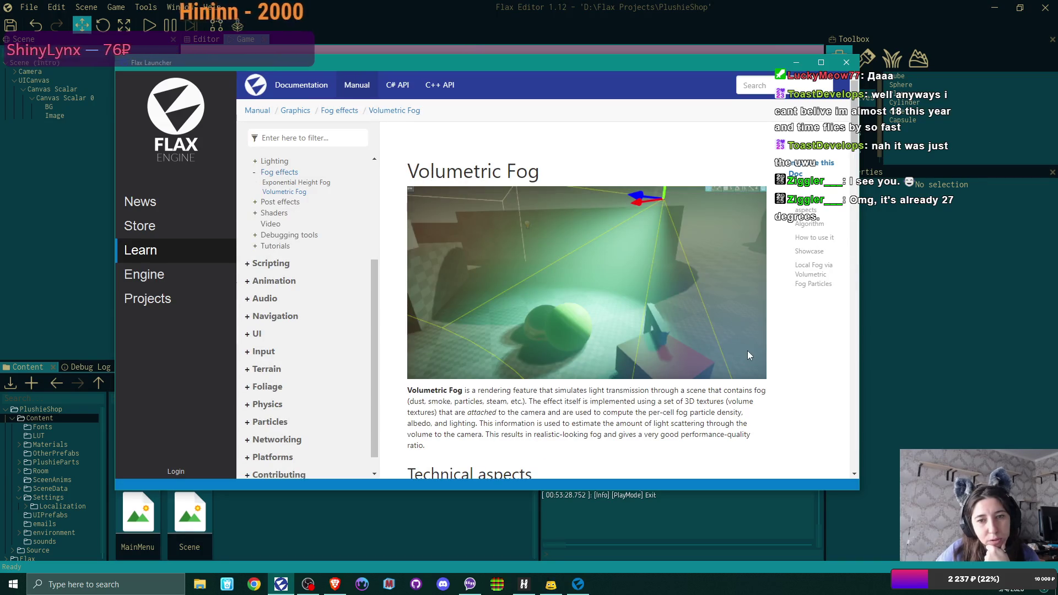
pyautogui.scroll(-3, 747, 350)
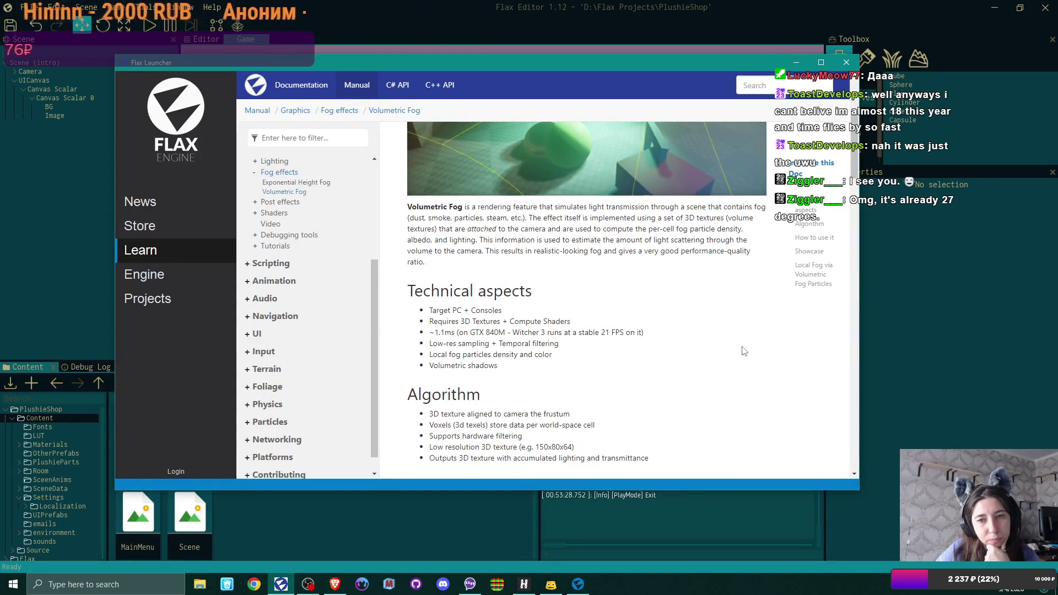
pyautogui.scroll(2, 743, 351)
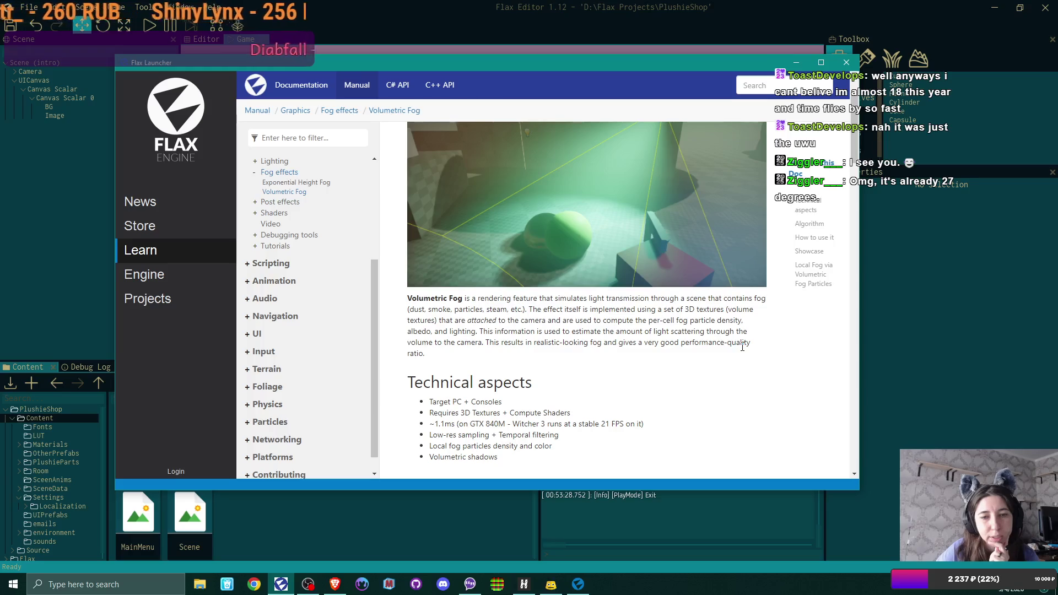
pyautogui.scroll(-2, 742, 347)
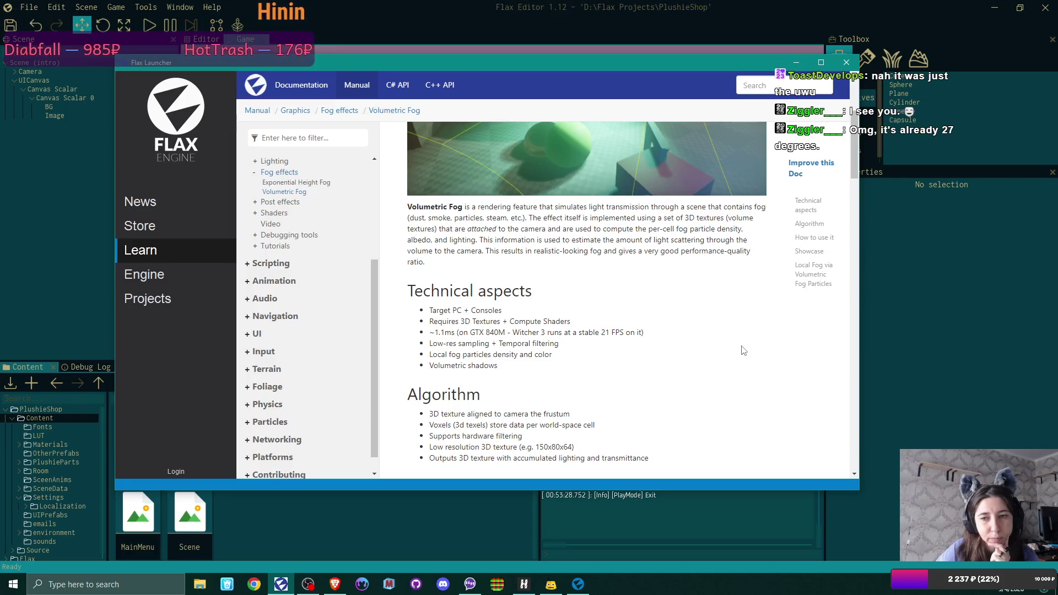
pyautogui.scroll(-8, 744, 351)
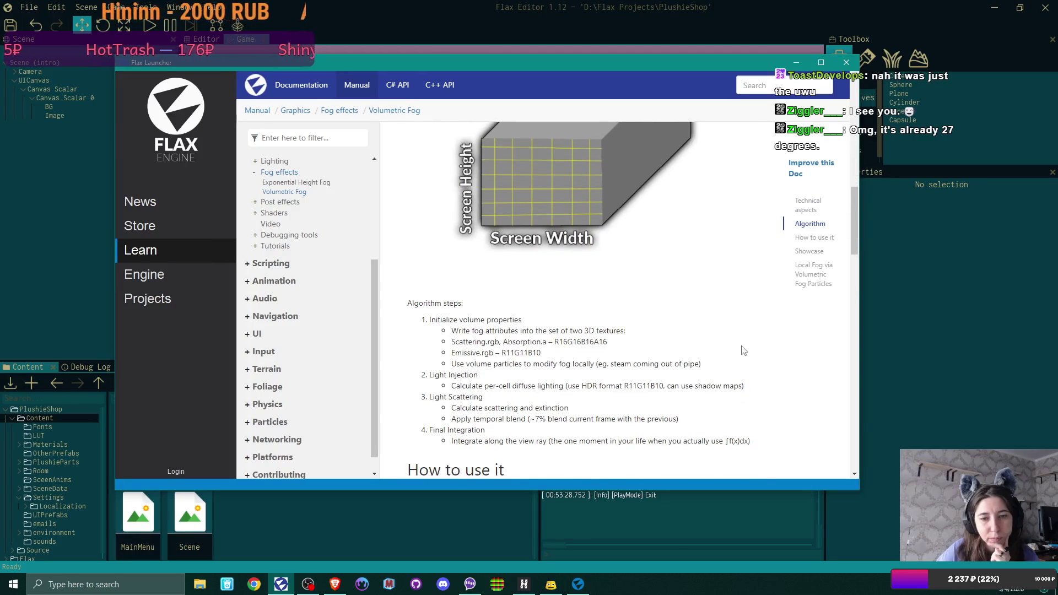
pyautogui.scroll(-7, 743, 351)
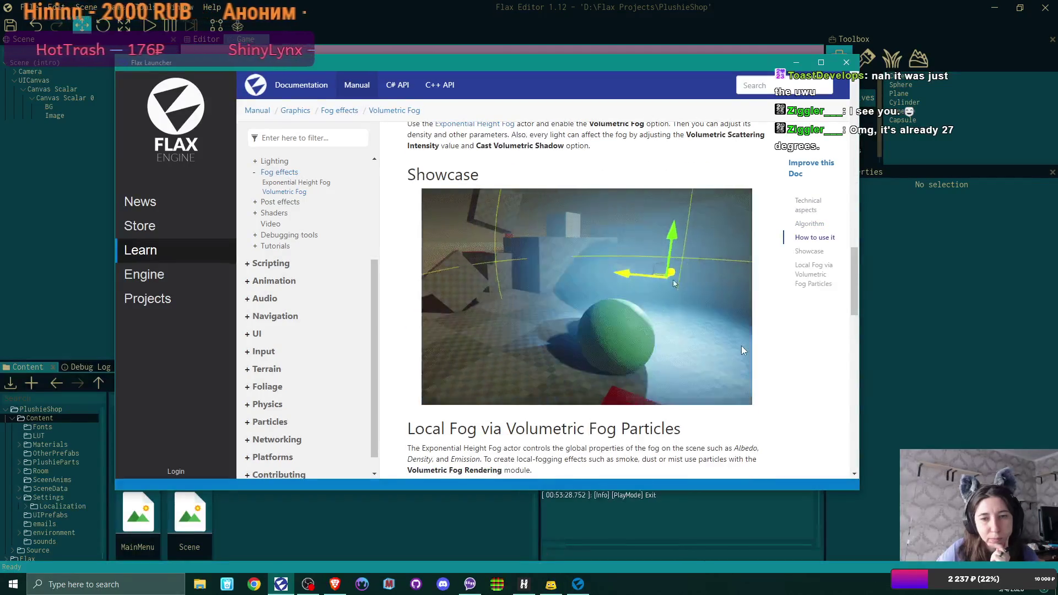
pyautogui.scroll(-1, 742, 345)
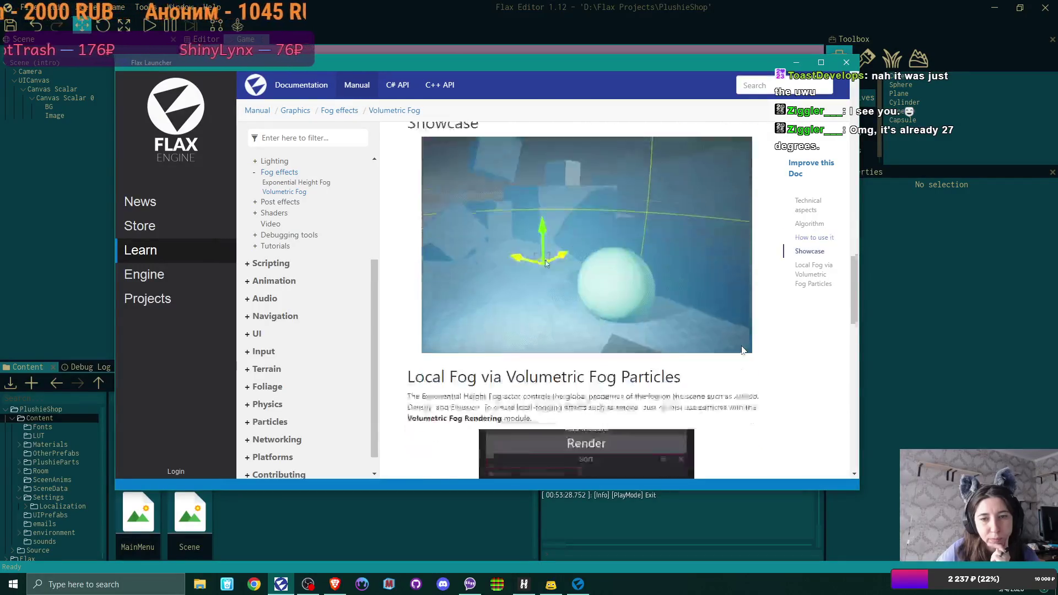
pyautogui.scroll(-12, 742, 346)
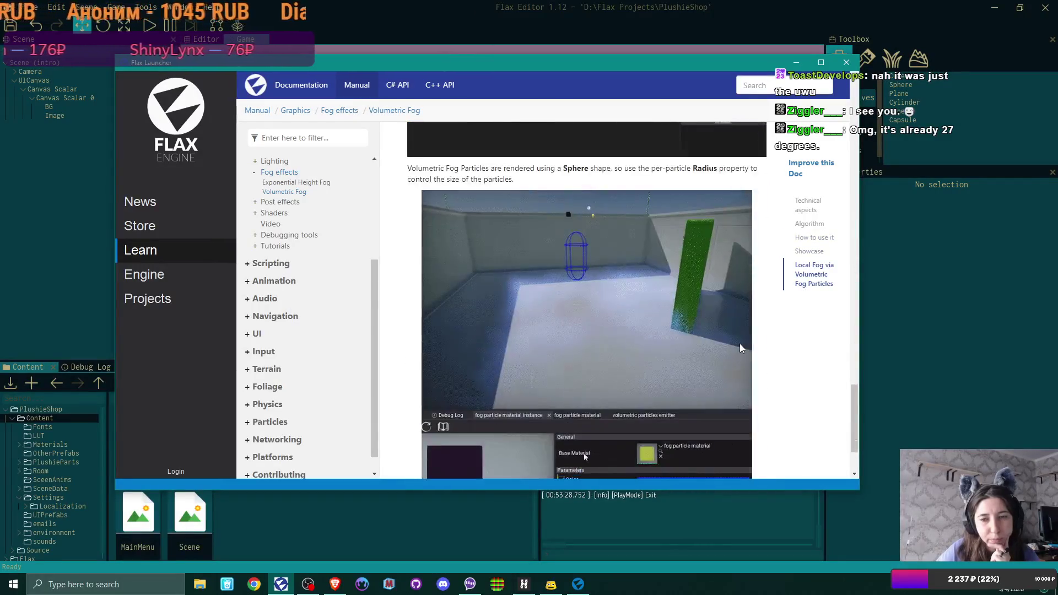
pyautogui.scroll(-3, 739, 343)
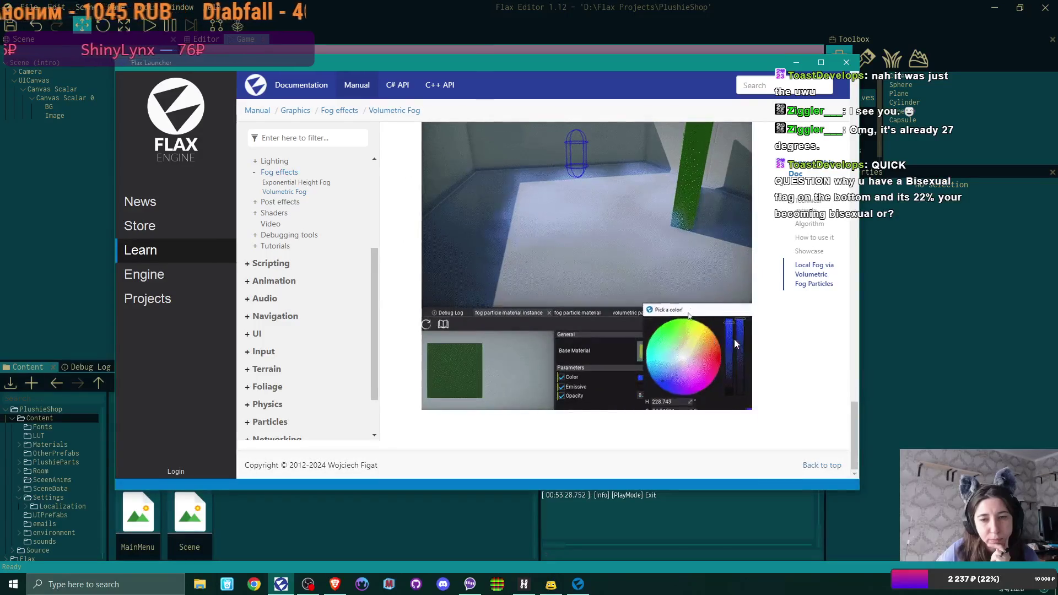
pyautogui.scroll(20, 736, 340)
# Go back to the Lighting page, then open Graphics > Tutorials in the navigation tree.
pyautogui.hotkey('alt', 'Left')
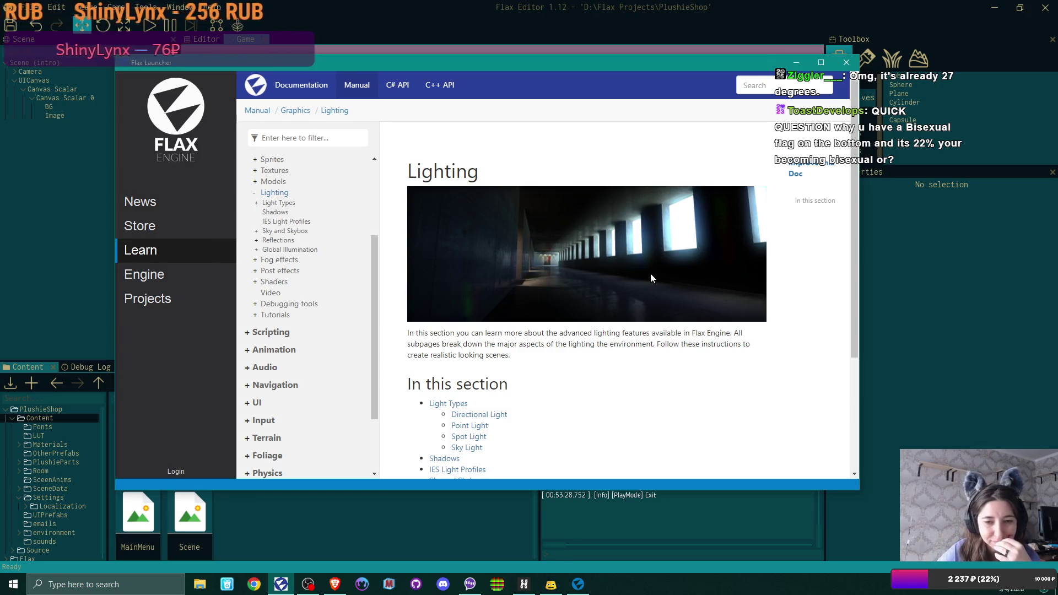
pyautogui.scroll(-2, 650, 272)
pyautogui.scroll(-2, 652, 278)
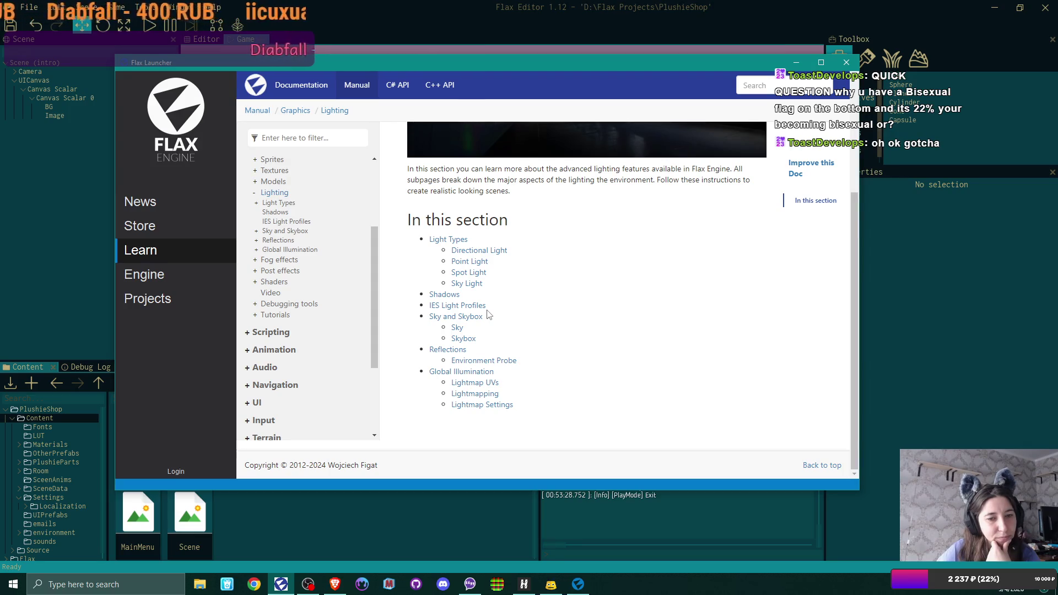
pyautogui.click(273, 316)
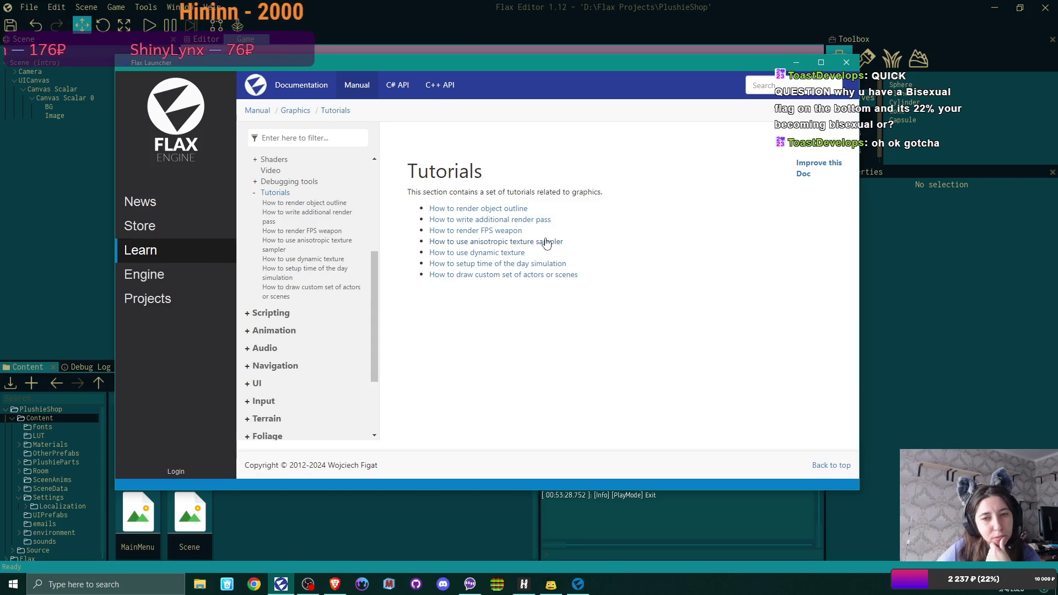
# Open and skim the anisotropic texture sampler tutorial.
pyautogui.click(546, 243)
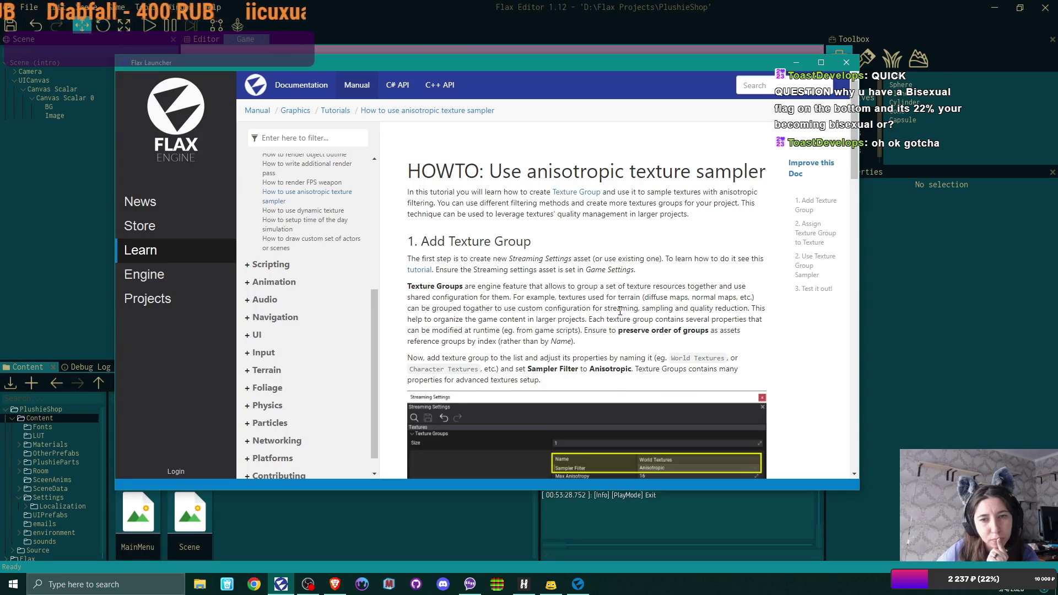
pyautogui.scroll(-3, 620, 312)
pyautogui.scroll(3, 620, 312)
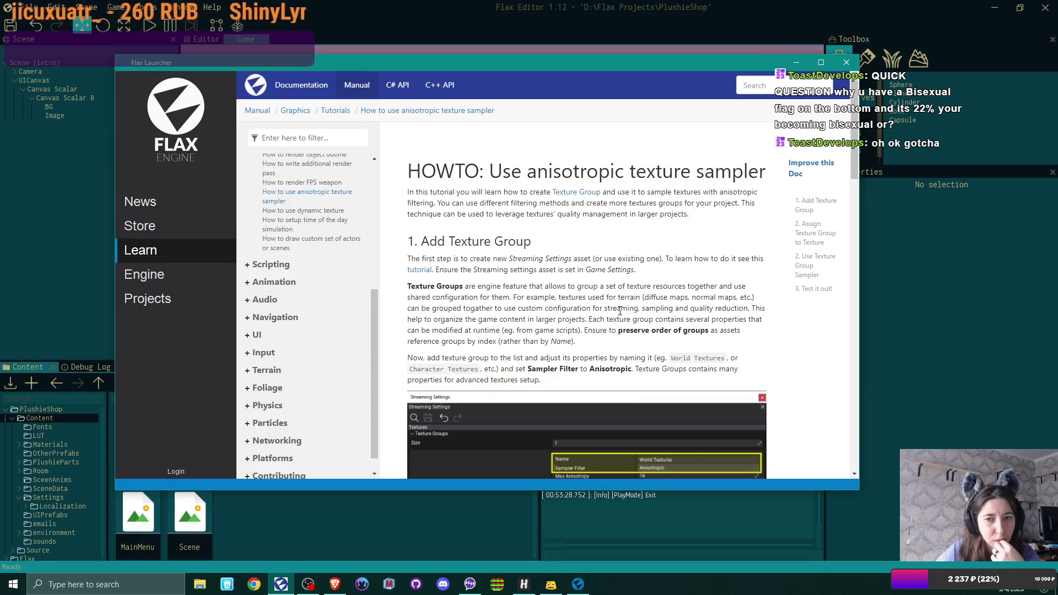
pyautogui.scroll(-12, 620, 311)
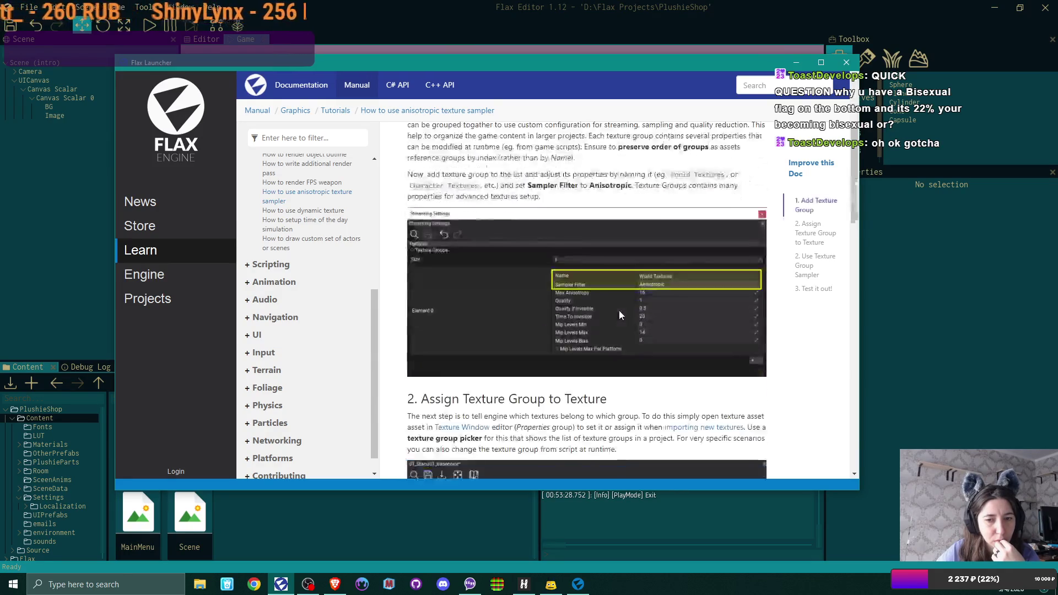
pyautogui.scroll(-6, 621, 315)
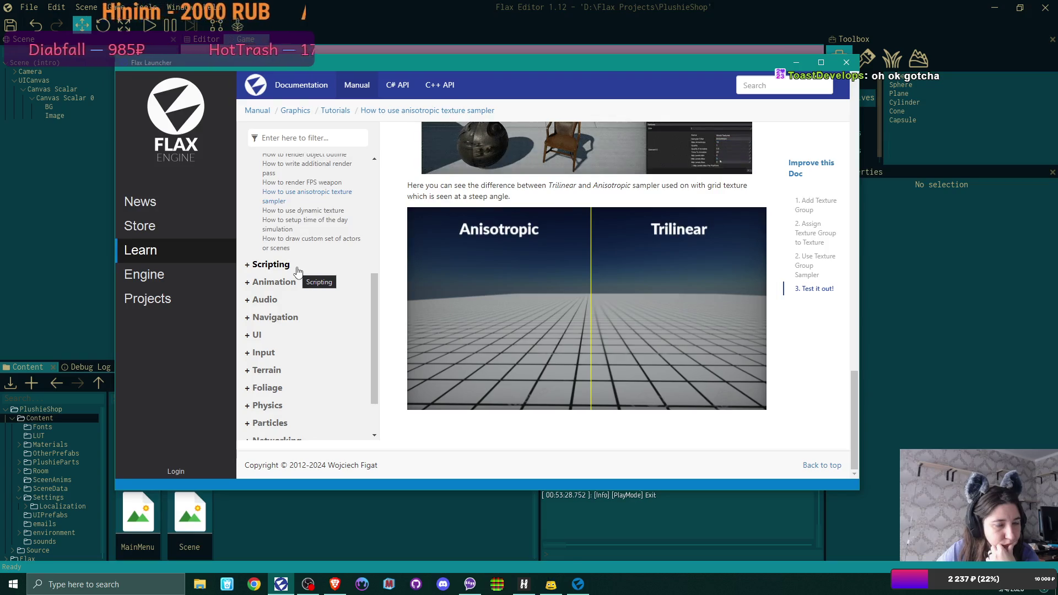
# Open the 'How to setup time of the day simulation' tutorial and scroll through it.
pyautogui.click(301, 221)
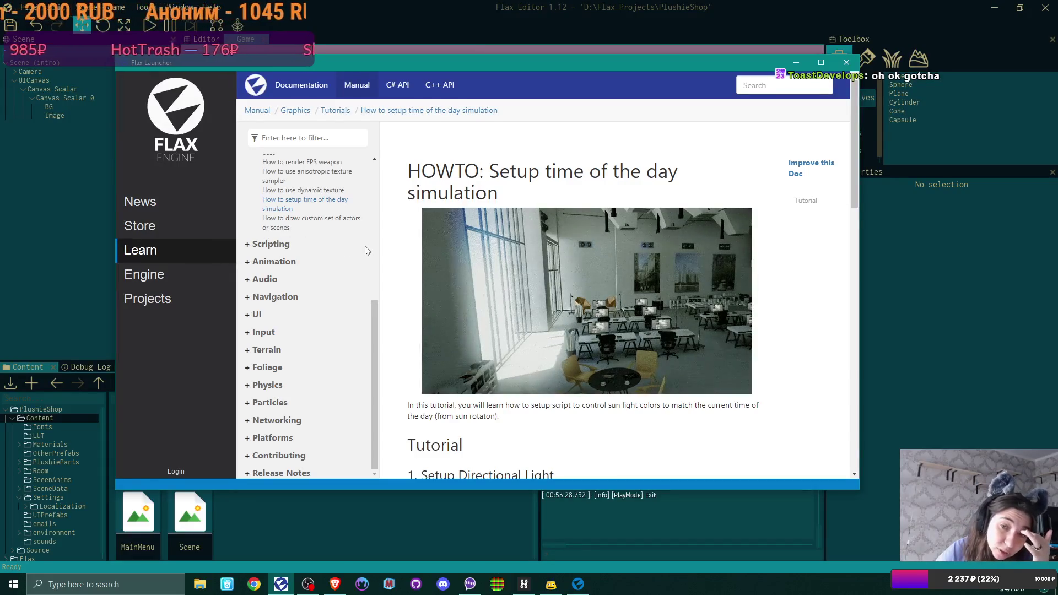
pyautogui.scroll(-2, 729, 324)
pyautogui.scroll(-3, 729, 324)
pyautogui.scroll(-8, 730, 325)
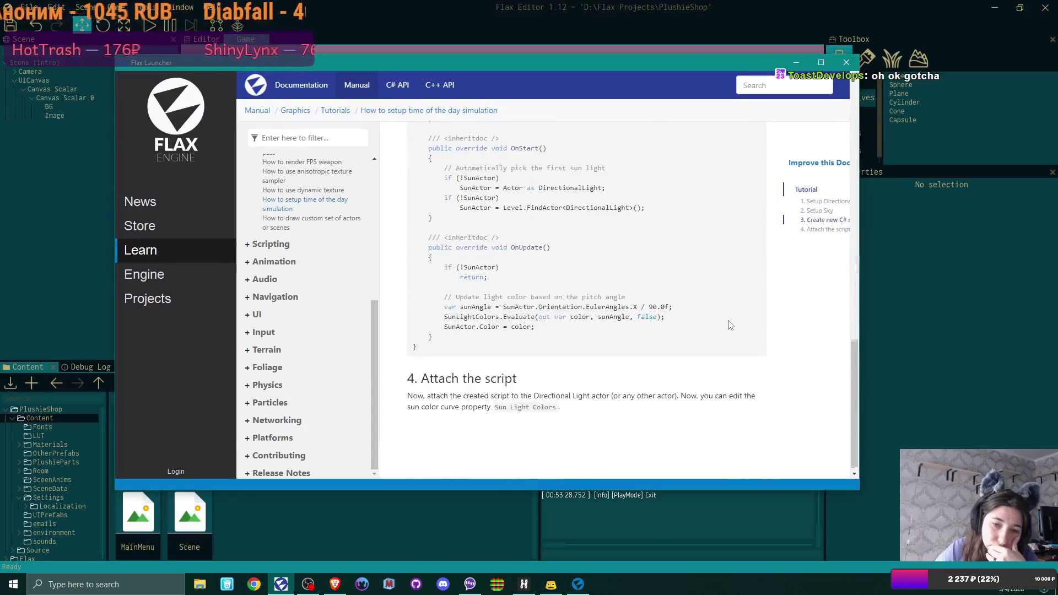
pyautogui.scroll(10, 729, 325)
pyautogui.scroll(5, 300, 248)
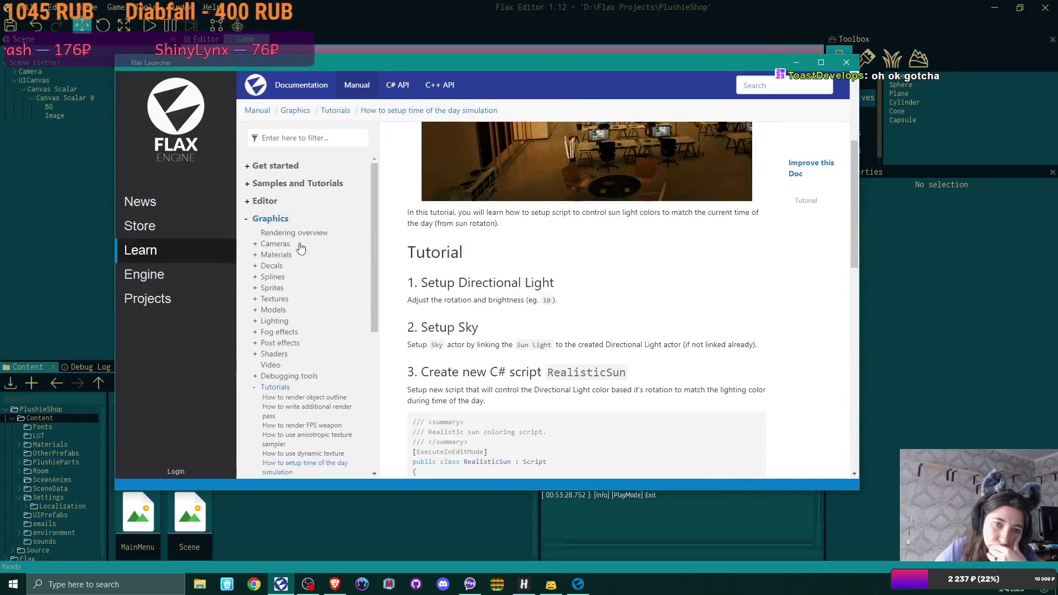
# Open and skim the Rendering overview documentation page.
pyautogui.click(289, 233)
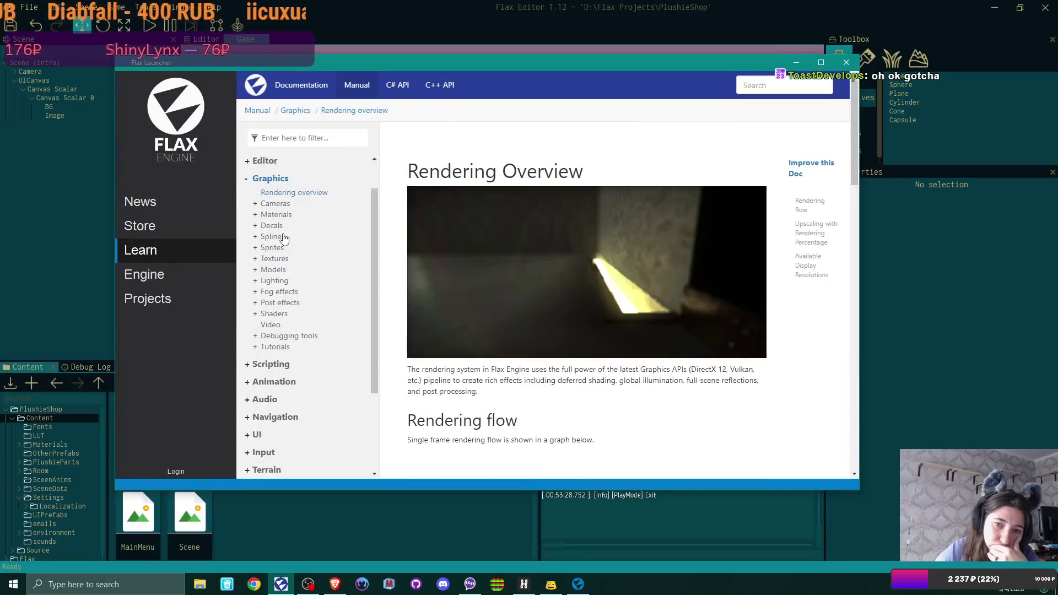
pyautogui.scroll(-20, 483, 273)
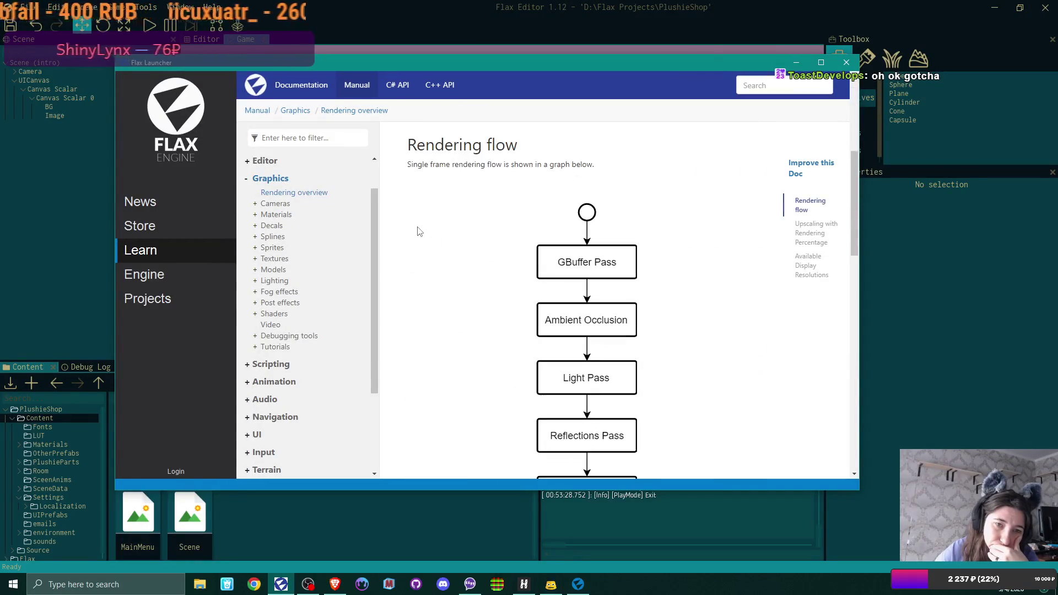
pyautogui.scroll(-2, 431, 237)
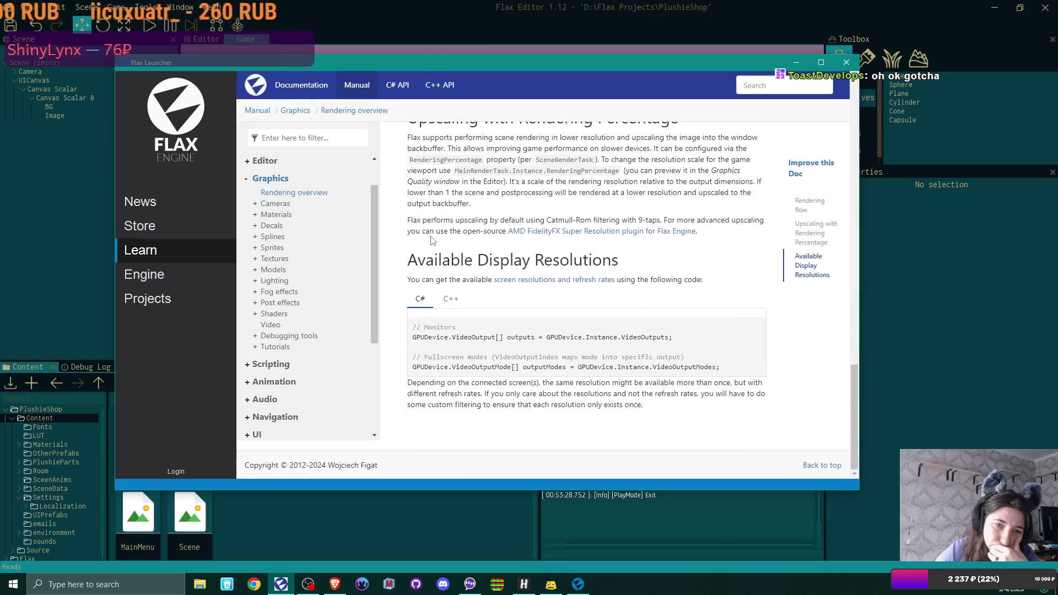
pyautogui.scroll(5, 431, 241)
pyautogui.scroll(1, 278, 223)
# Open the Graphics section overview page and scroll over it.
pyautogui.click(275, 220)
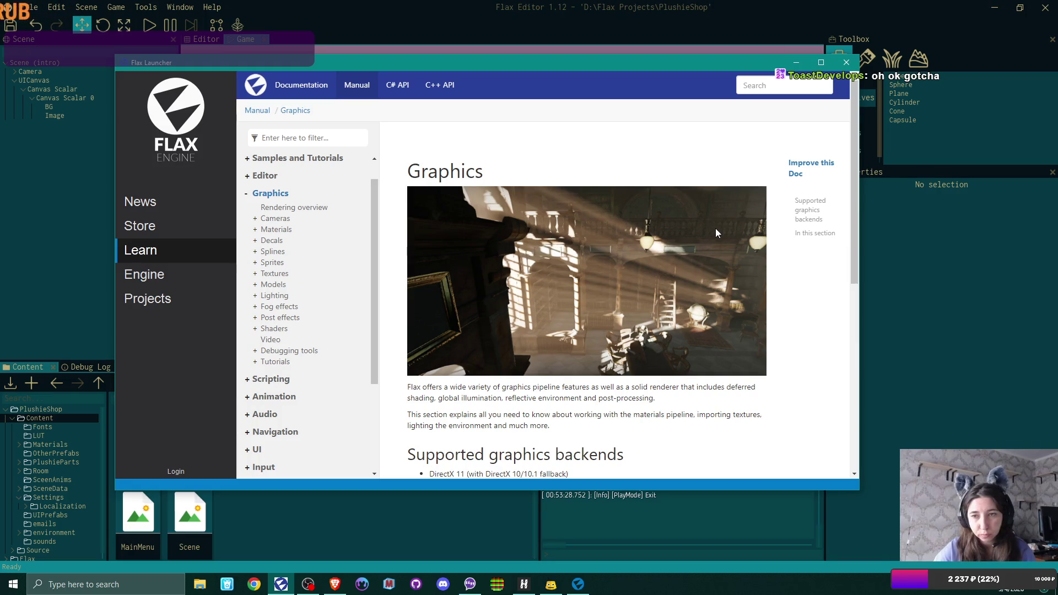
pyautogui.scroll(-10, 711, 243)
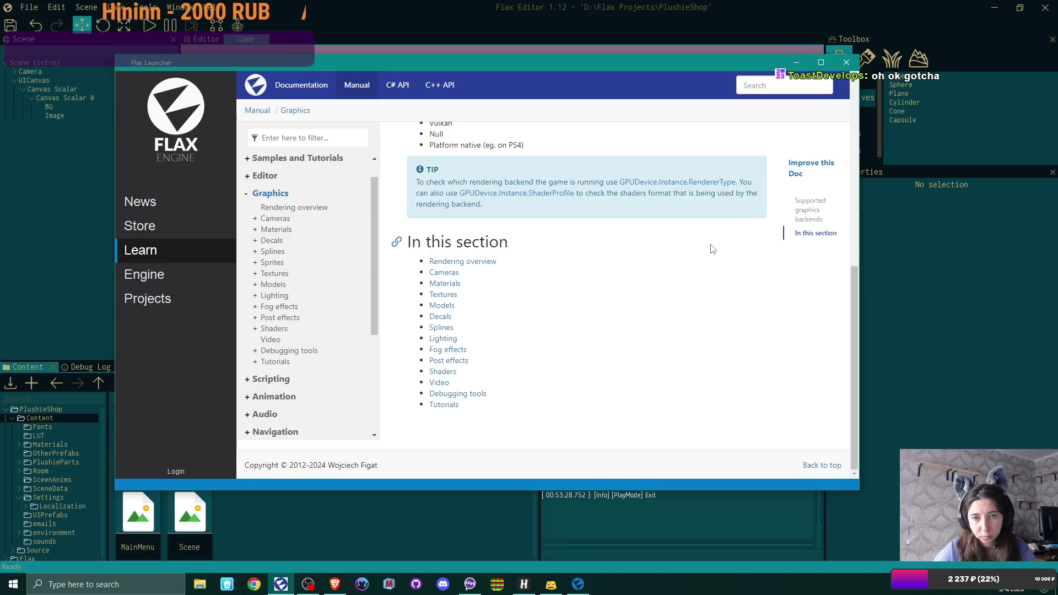
pyautogui.scroll(2, 711, 249)
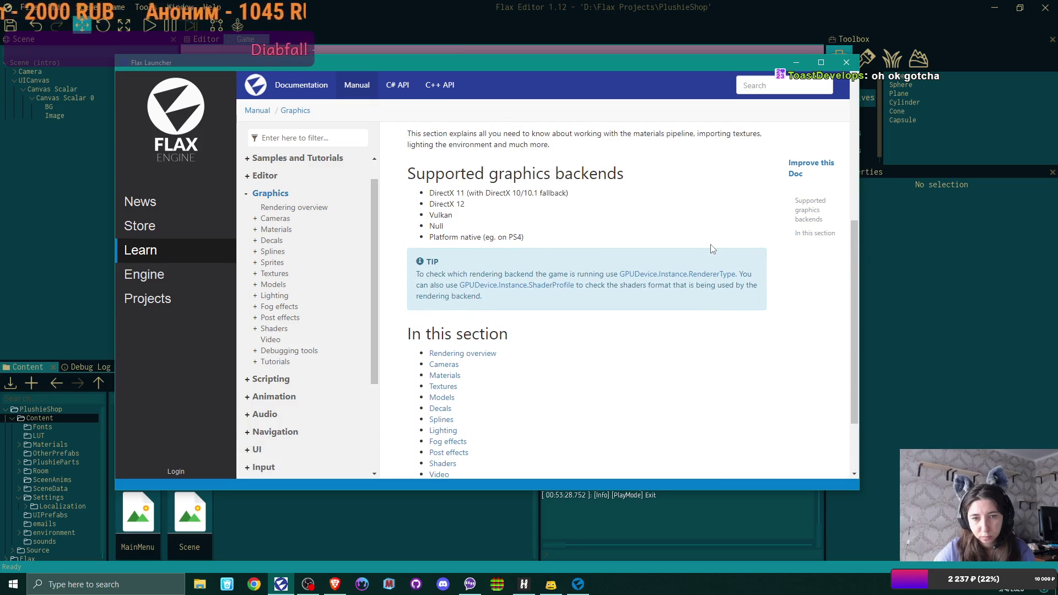
pyautogui.scroll(5, 710, 249)
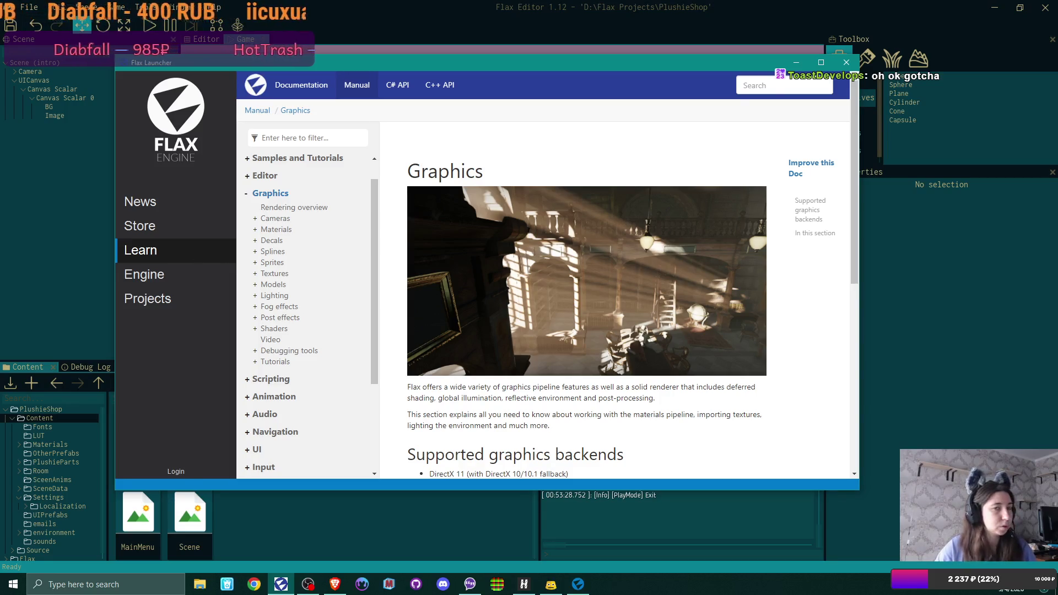
# Open a maximized Brave window and go to the Flax Engine website via 'flax'.
pyautogui.press('super+6')
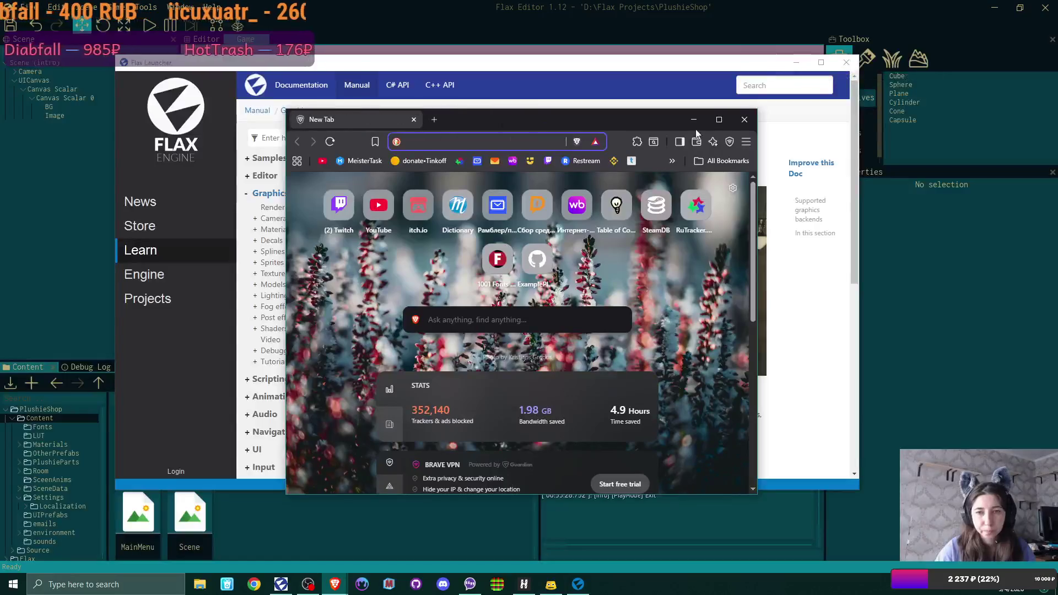
pyautogui.moveTo(661, 120)
pyautogui.mouseDown()
pyautogui.moveTo(436, 31)
pyautogui.moveTo(287, 1)
pyautogui.mouseUp()
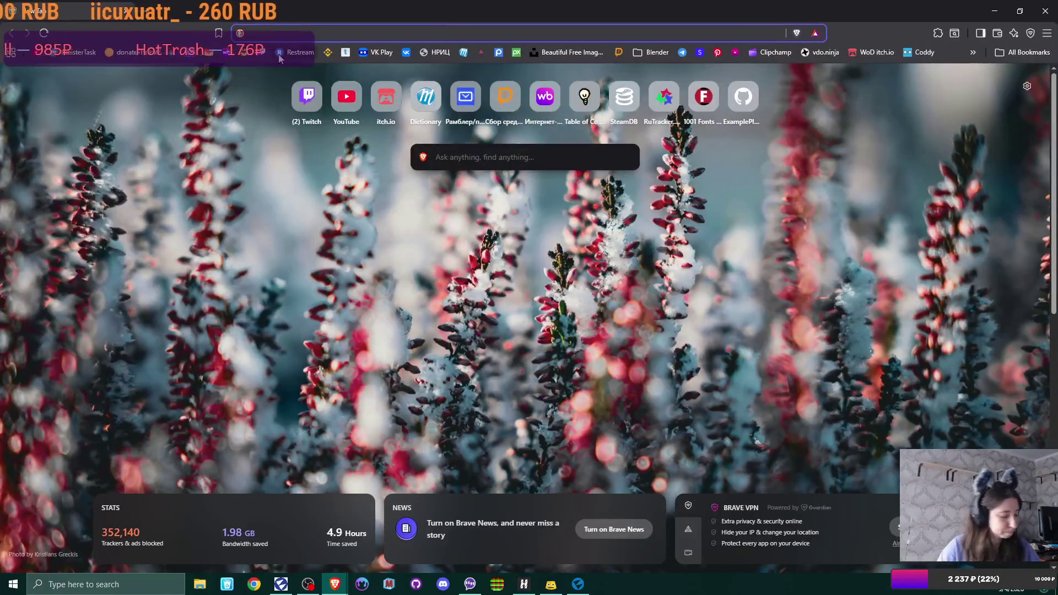
pyautogui.write('f;')
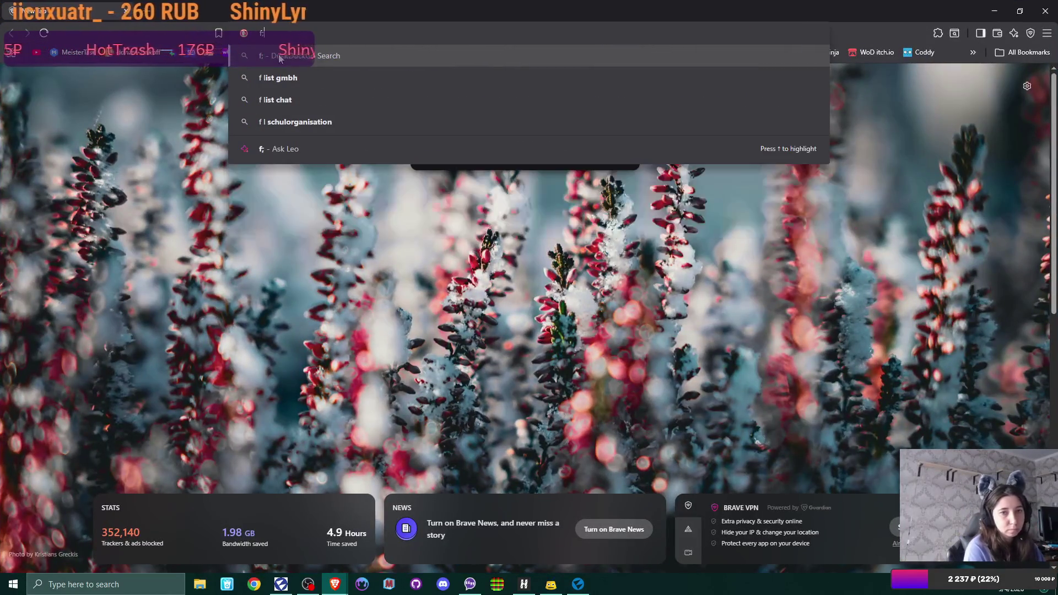
pyautogui.press('BackSpace')
pyautogui.write('lax')
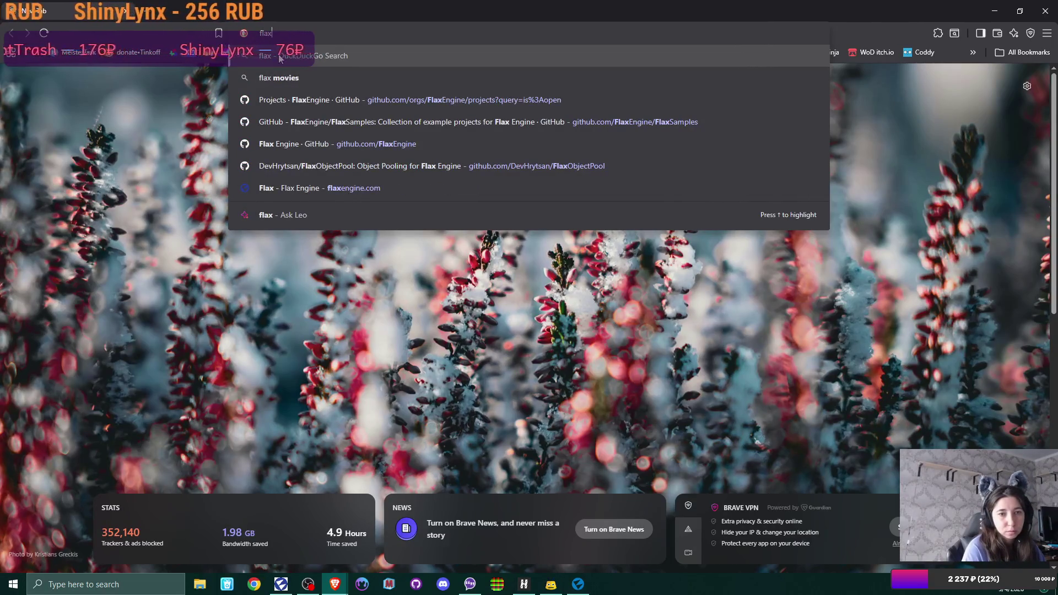
pyautogui.click(367, 190)
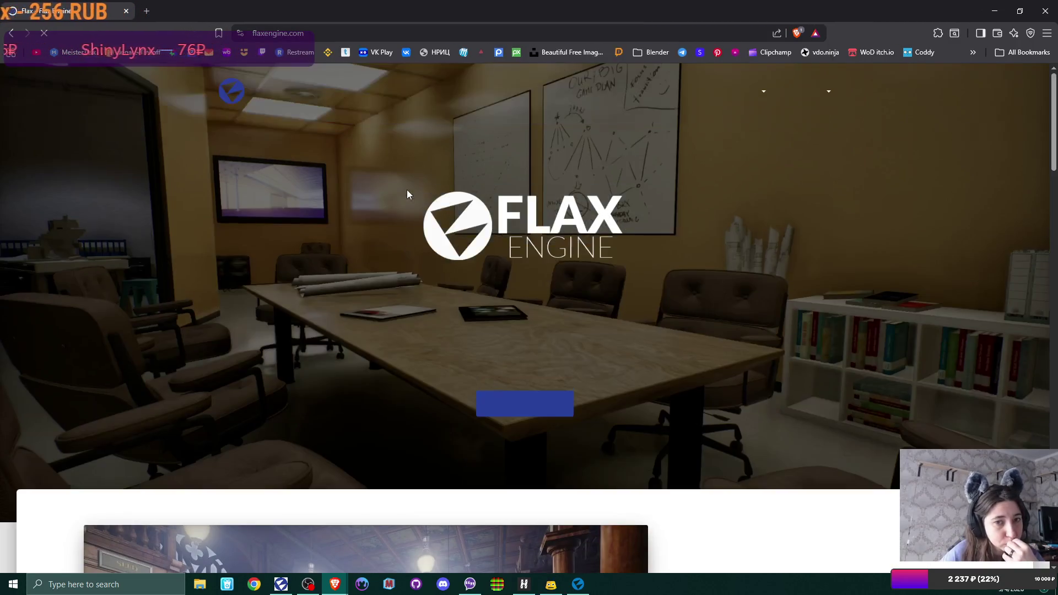
# Browse the Flax homepage and open its Learn page.
pyautogui.scroll(-10, 347, 243)
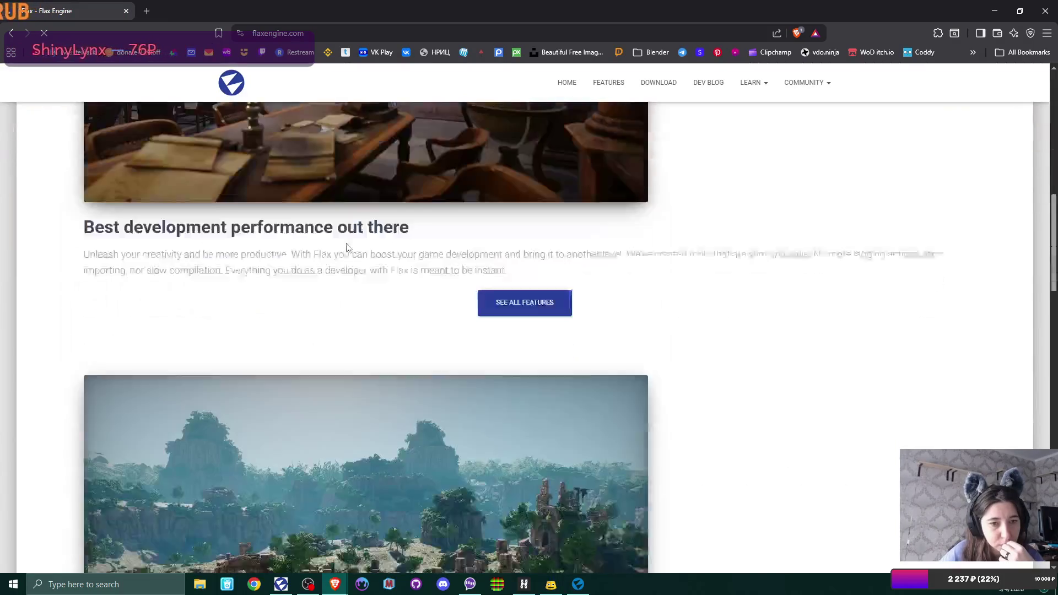
pyautogui.scroll(-11, 346, 243)
pyautogui.scroll(8, 346, 247)
pyautogui.scroll(-16, 346, 248)
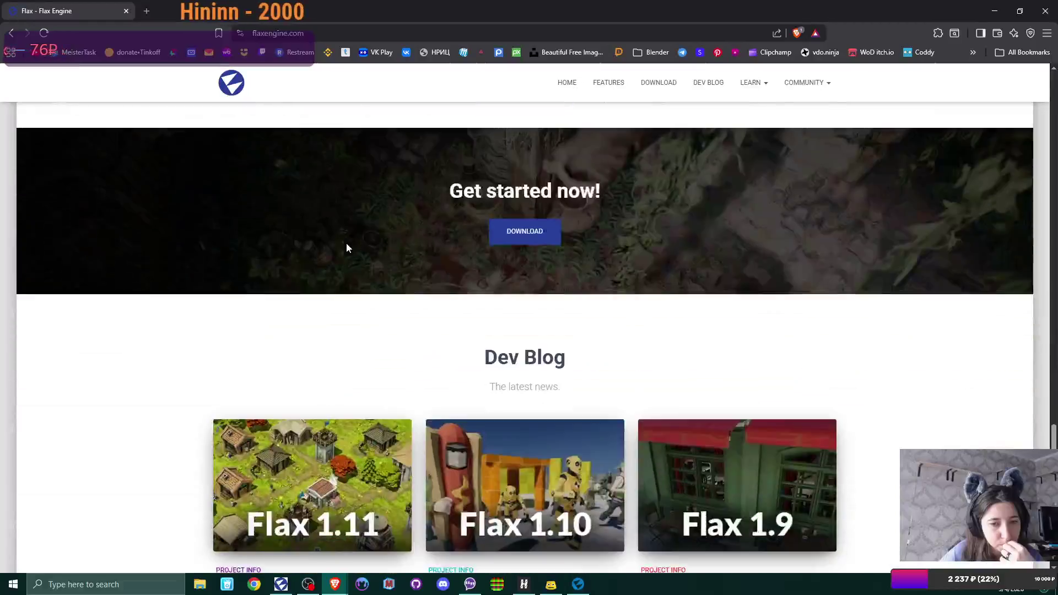
pyautogui.scroll(-4, 347, 248)
pyautogui.scroll(20, 346, 247)
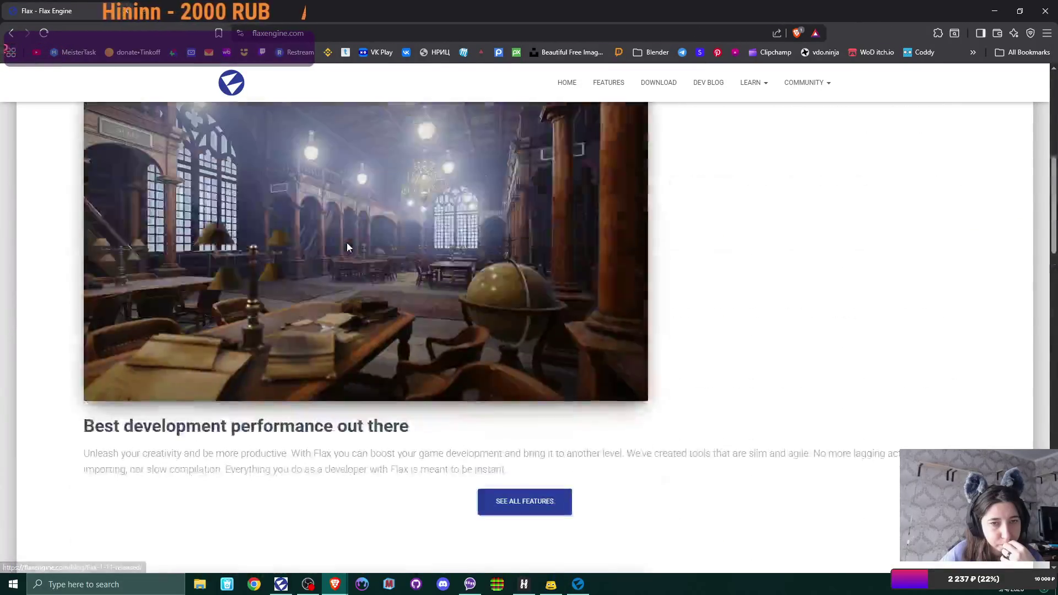
pyautogui.scroll(9, 347, 248)
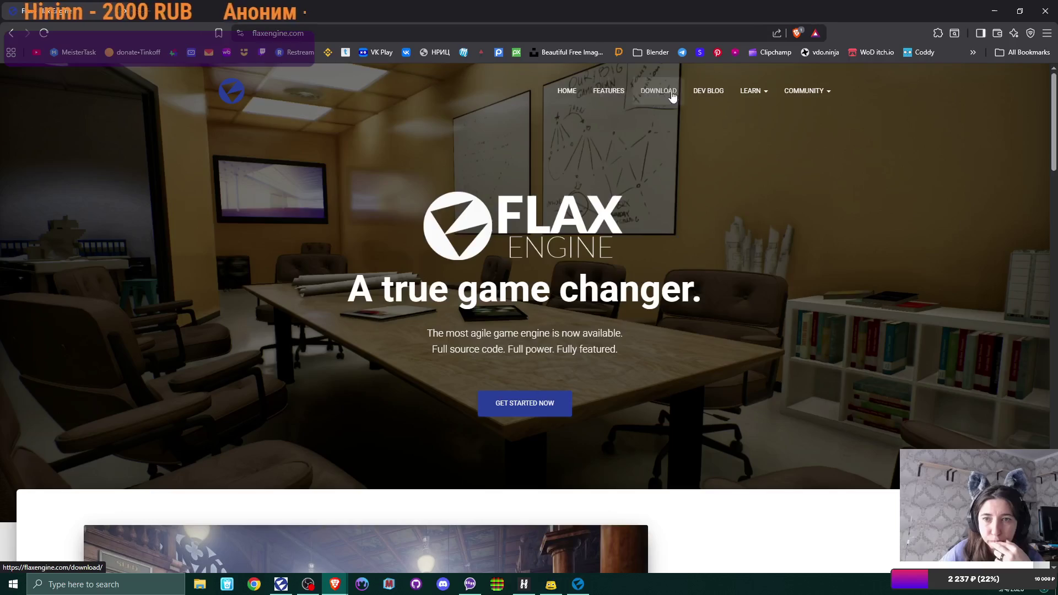
pyautogui.moveTo(754, 96)
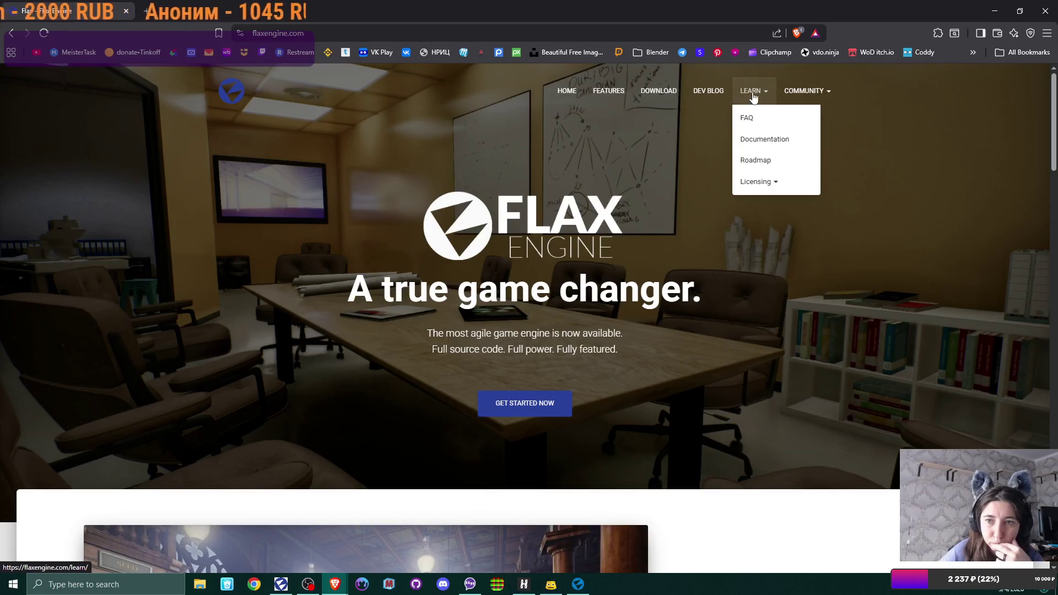
pyautogui.click(754, 97)
# Browse the Learn page and open the Flax documentation in a new tab.
pyautogui.scroll(-2, 551, 267)
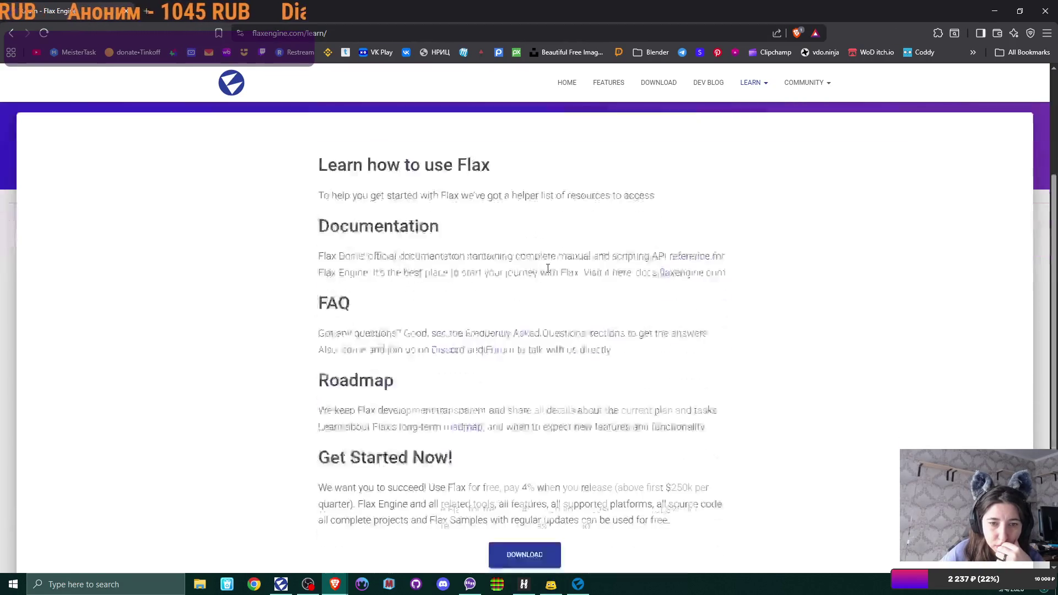
pyautogui.scroll(2, 547, 269)
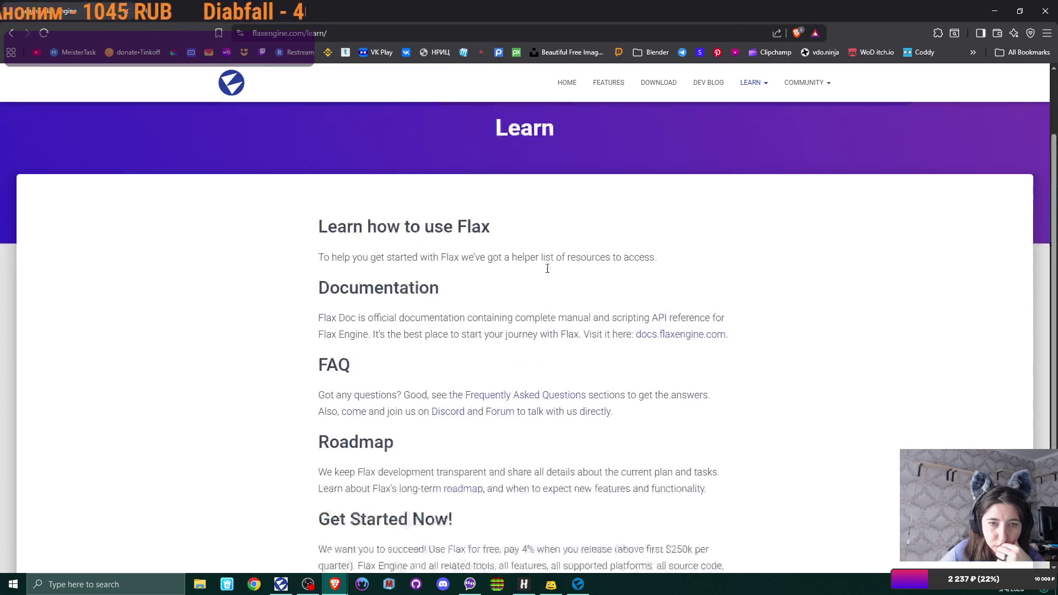
pyautogui.scroll(-2, 334, 240)
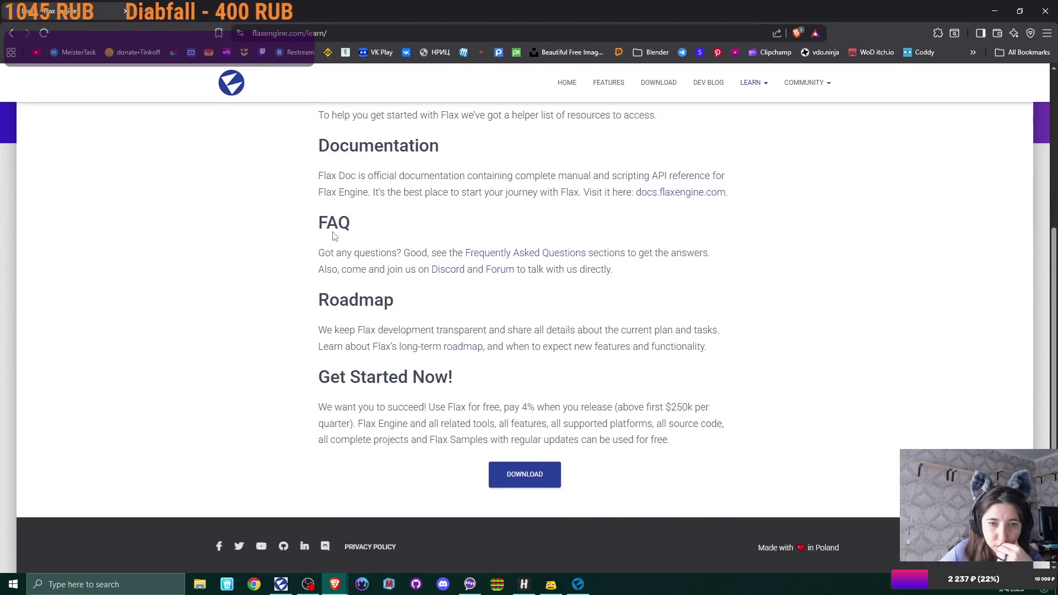
pyautogui.scroll(3, 391, 342)
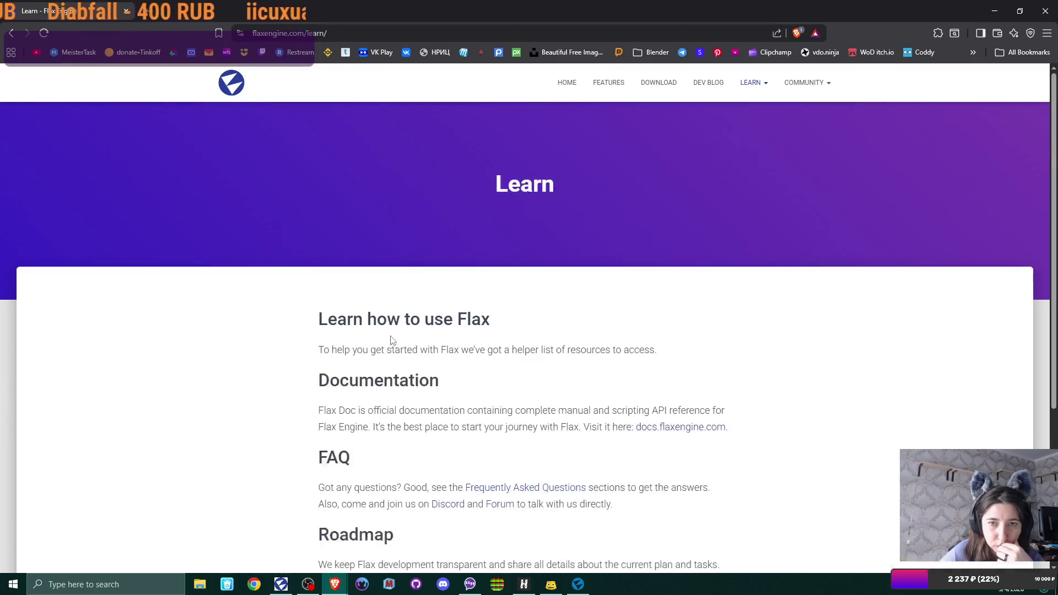
pyautogui.scroll(-3, 480, 352)
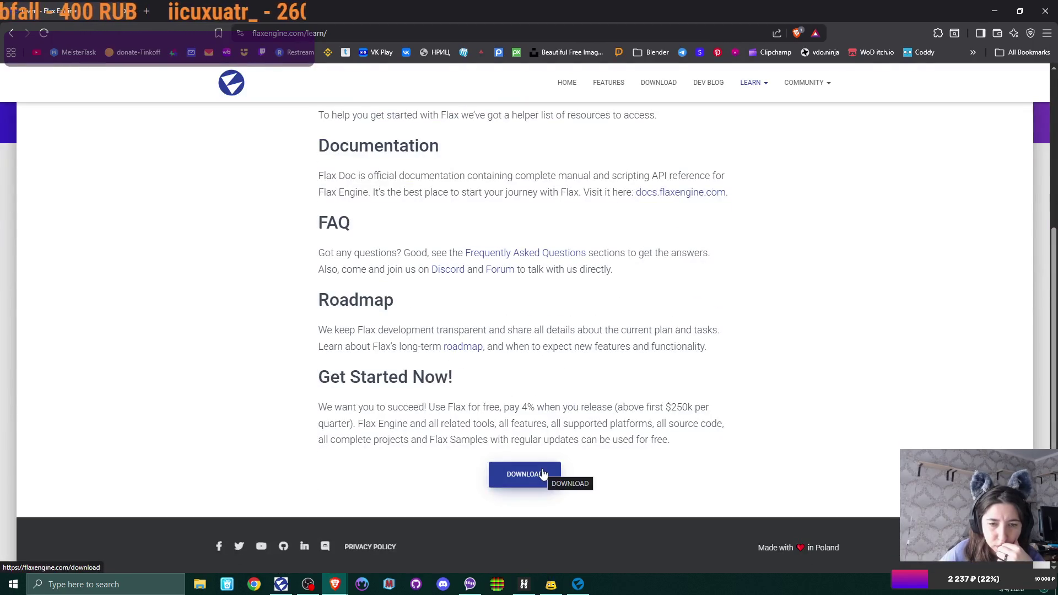
pyautogui.scroll(3, 656, 366)
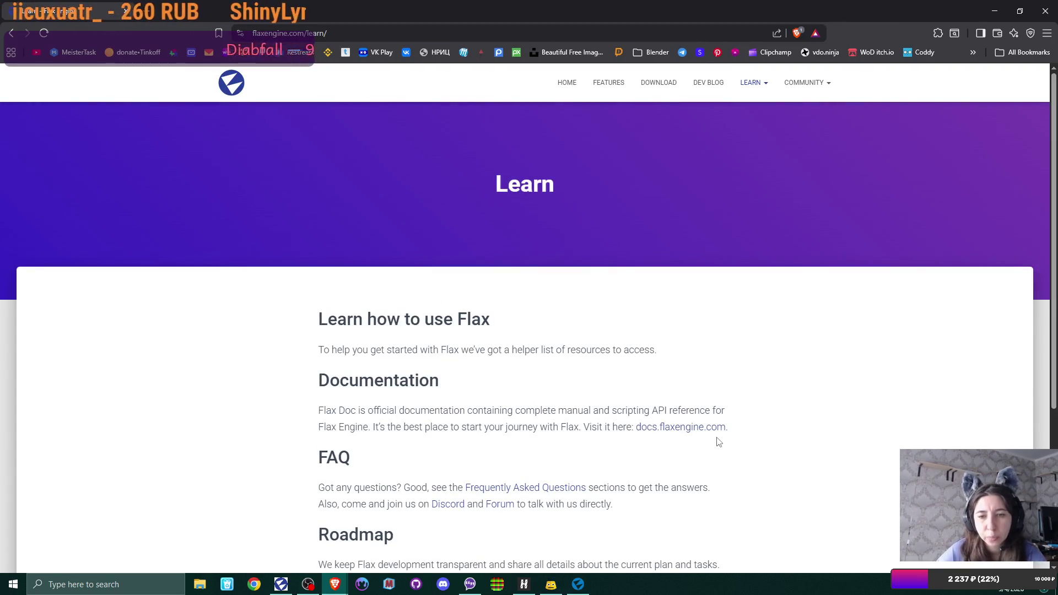
pyautogui.scroll(-3, 759, 461)
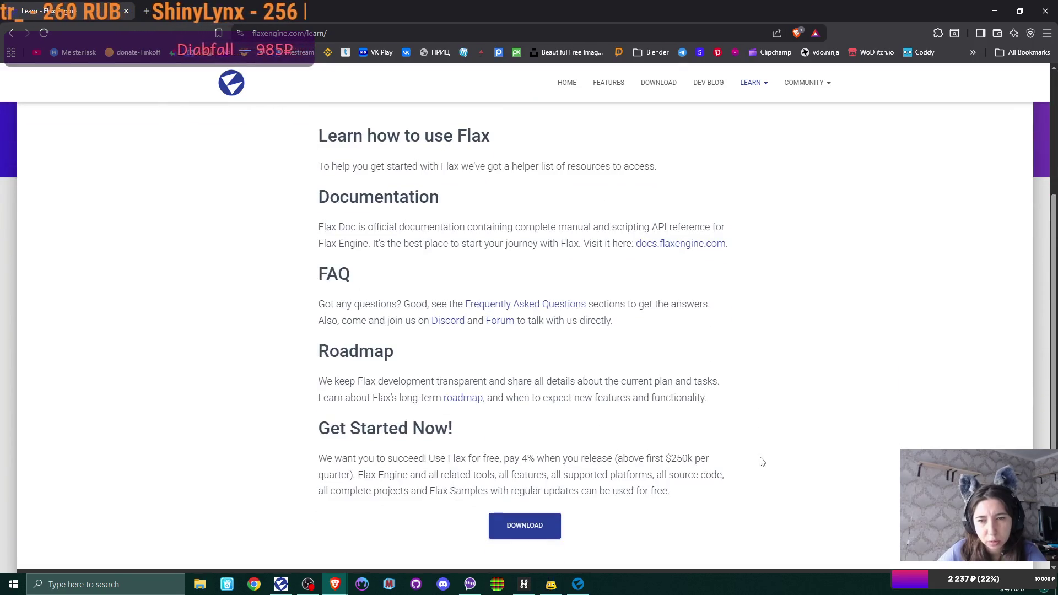
pyautogui.click(699, 243)
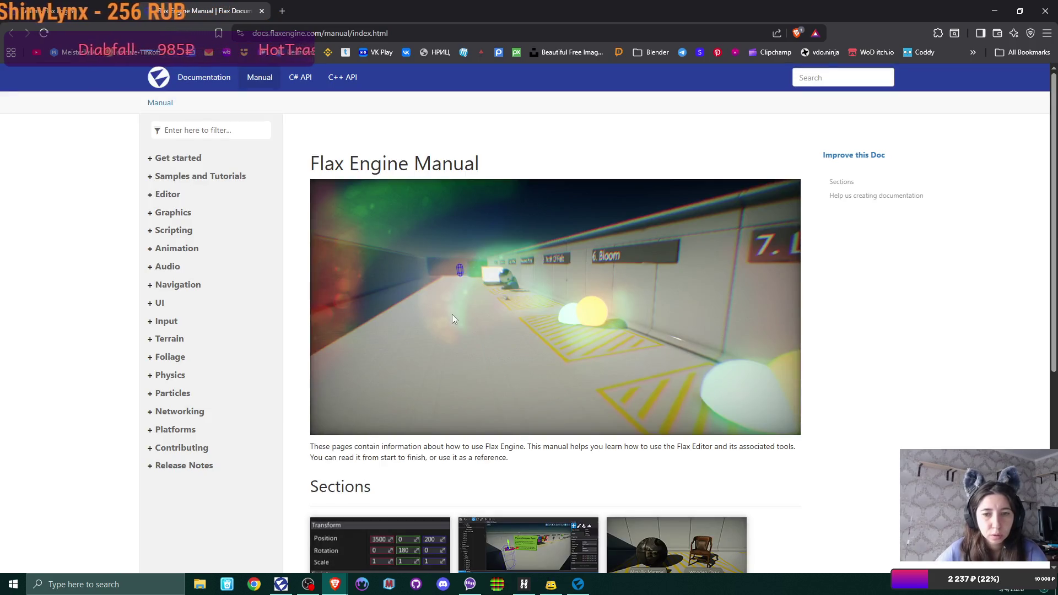
# Copy the image address of the Graphics page's header image, then bring Discord forward.
pyautogui.click(173, 212)
pyautogui.rightClick(627, 255)
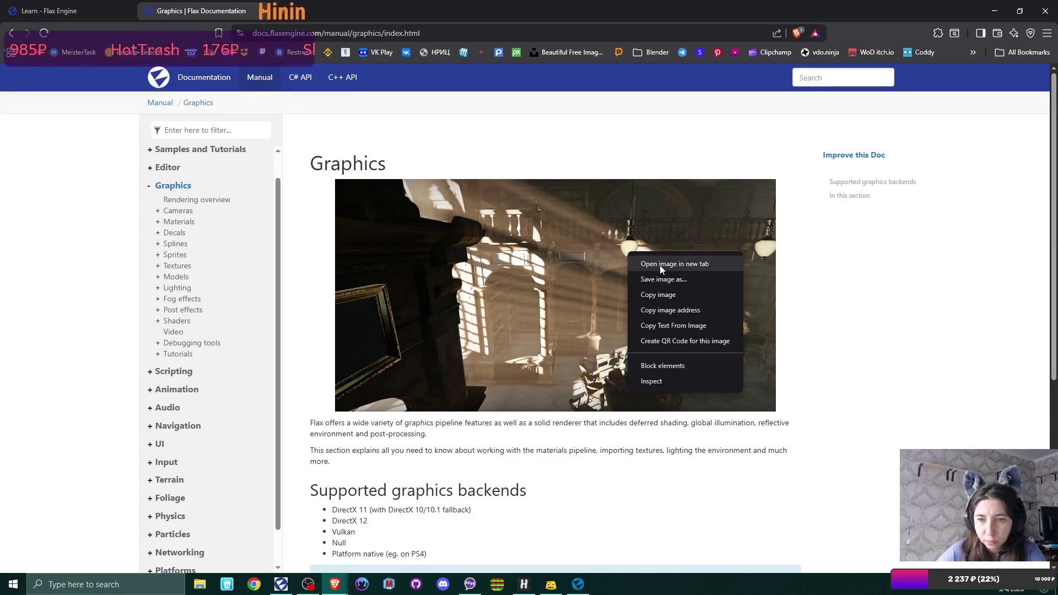
pyautogui.click(697, 313)
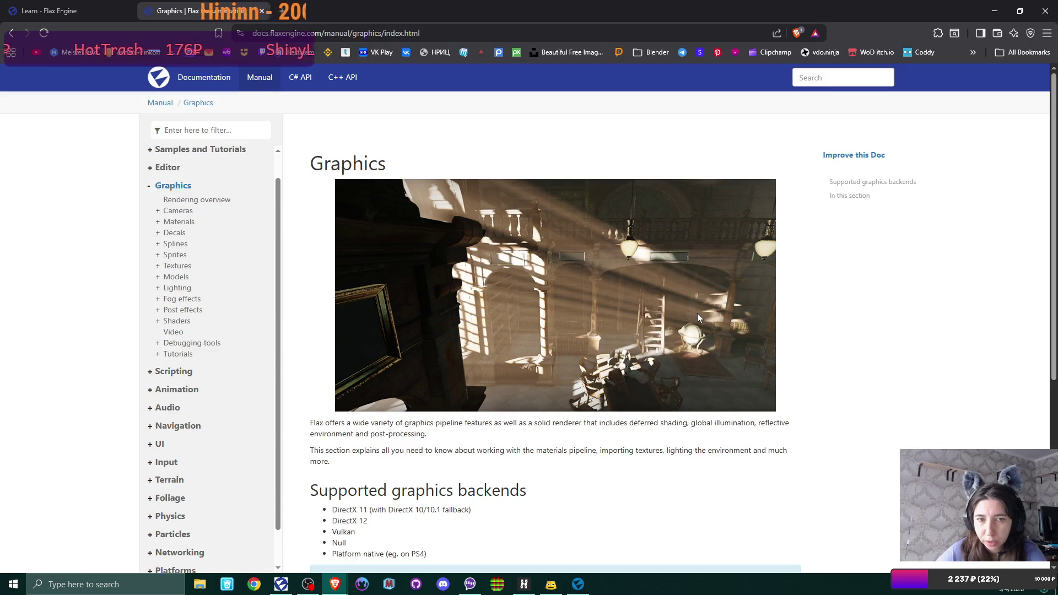
pyautogui.click(443, 587)
pyautogui.hotkey('alt', 'Tab')
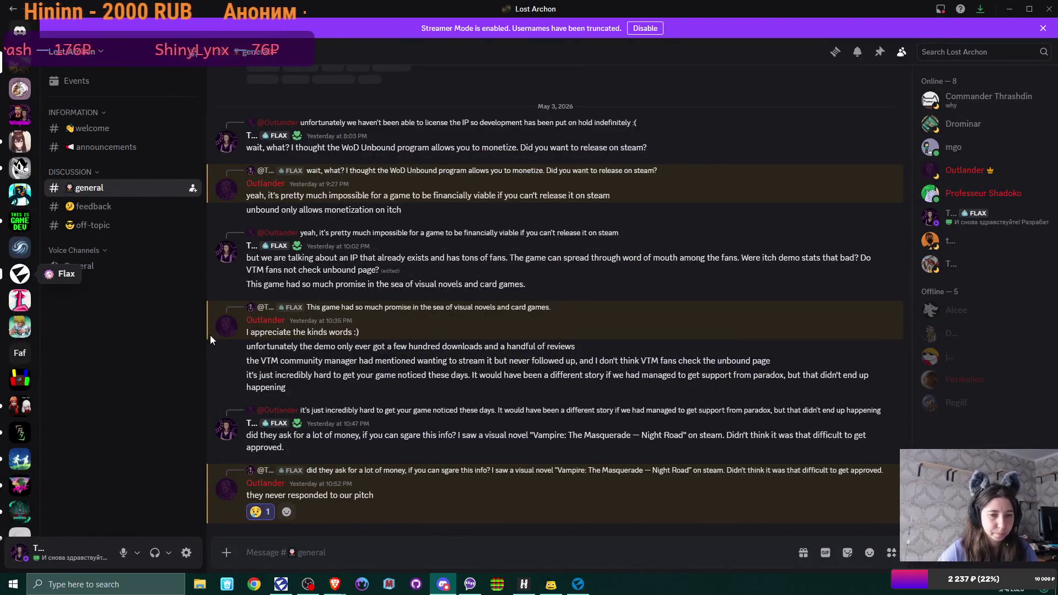
# Open the Flax server's #help channel and draft 'Guys, how do I make god rays like this? Is it Fog'.
pyautogui.press('Return')
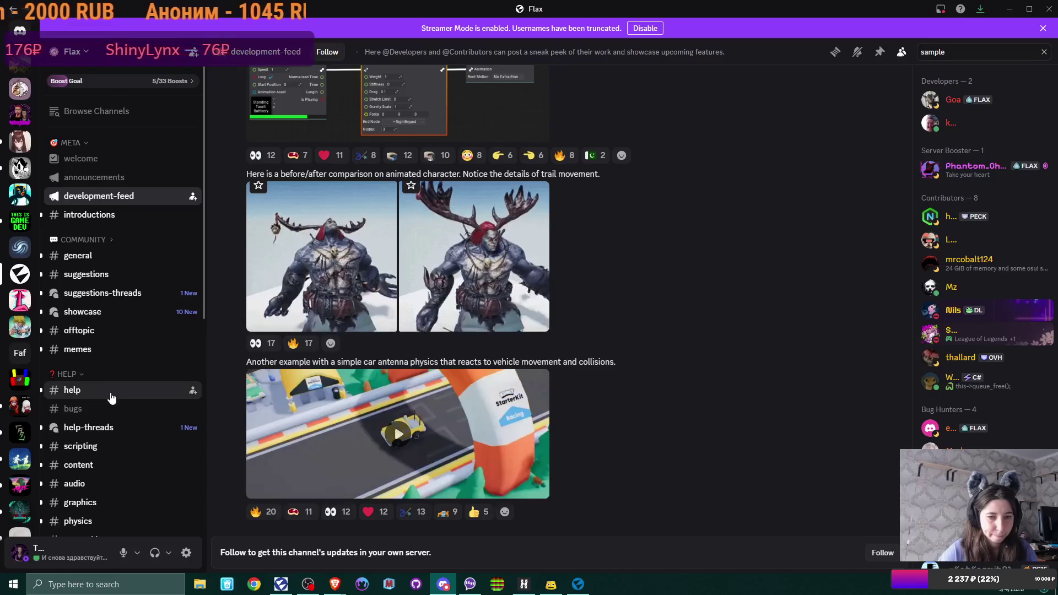
pyautogui.click(111, 397)
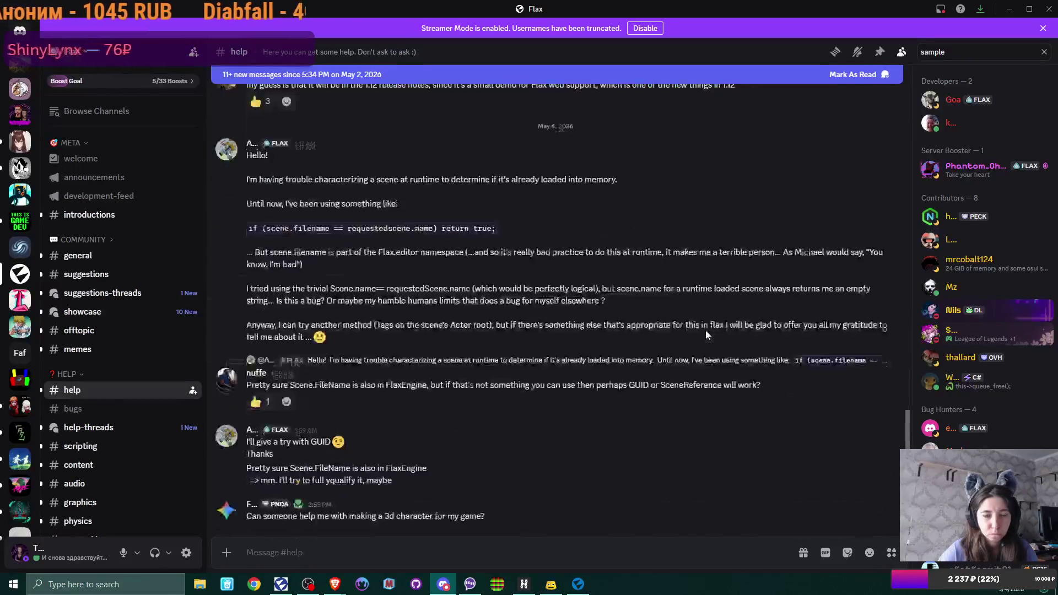
pyautogui.scroll(3, 706, 329)
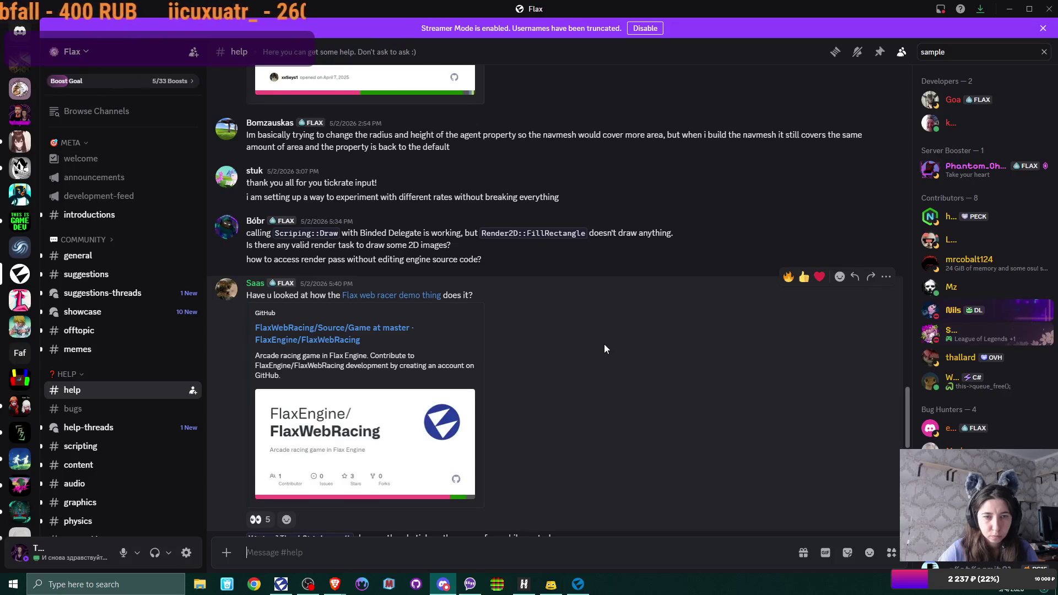
pyautogui.scroll(-10, 605, 348)
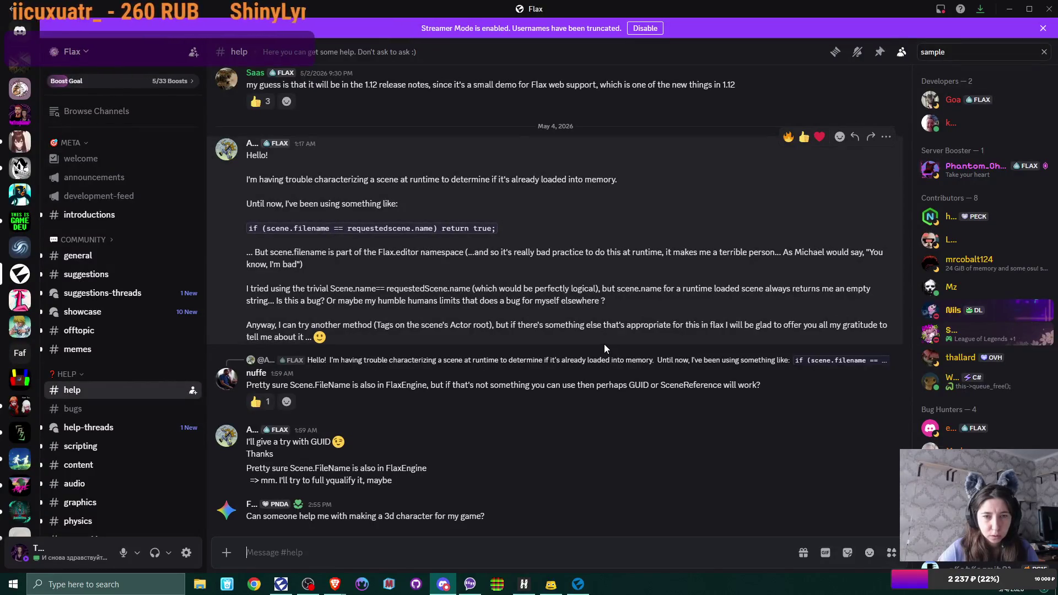
pyautogui.click(438, 544)
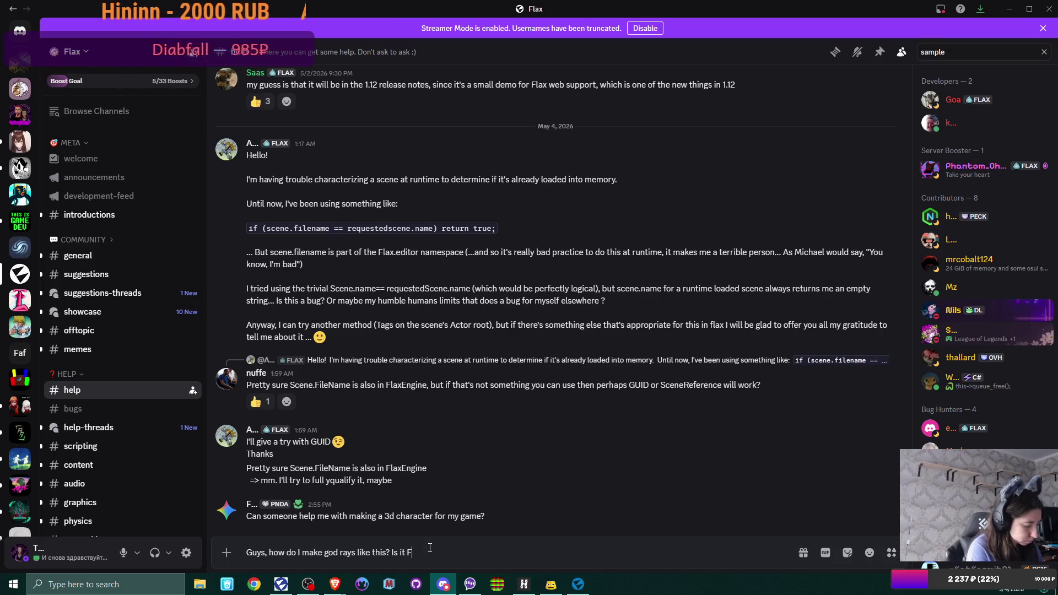
pyautogui.click(582, 593)
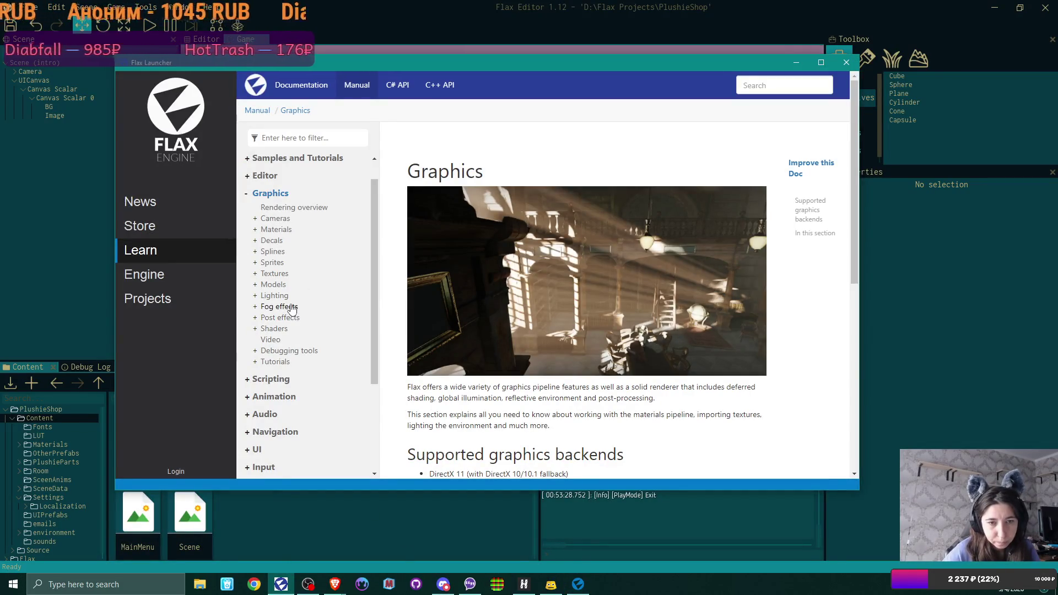
# Check the Fog effects and Volumetric Fog pages in the Launcher, then return to Discord.
pyautogui.click(286, 307)
pyautogui.scroll(-1, 621, 300)
pyautogui.scroll(1, 587, 287)
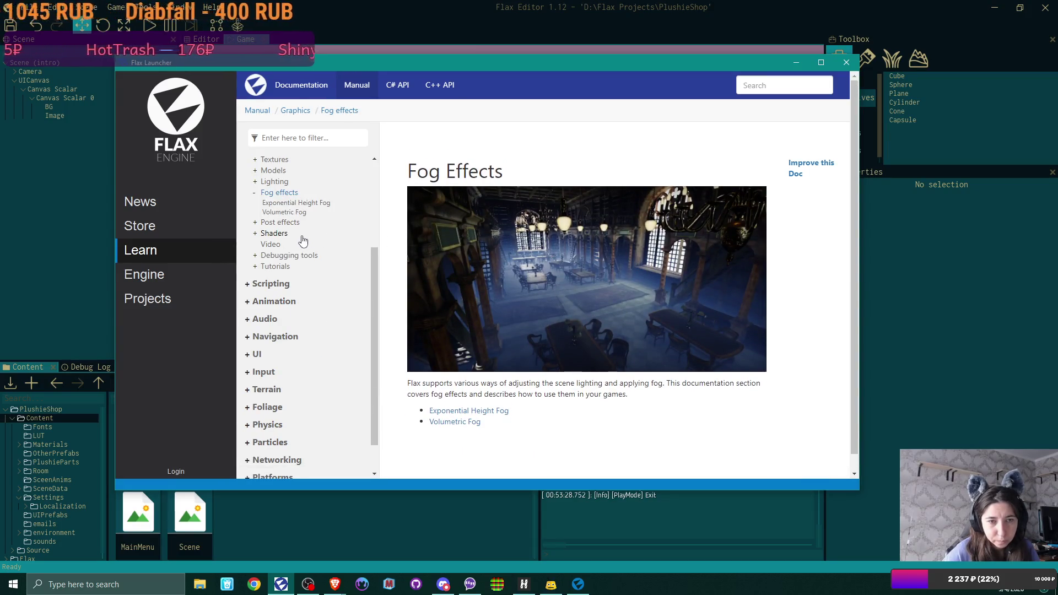
pyautogui.click(284, 212)
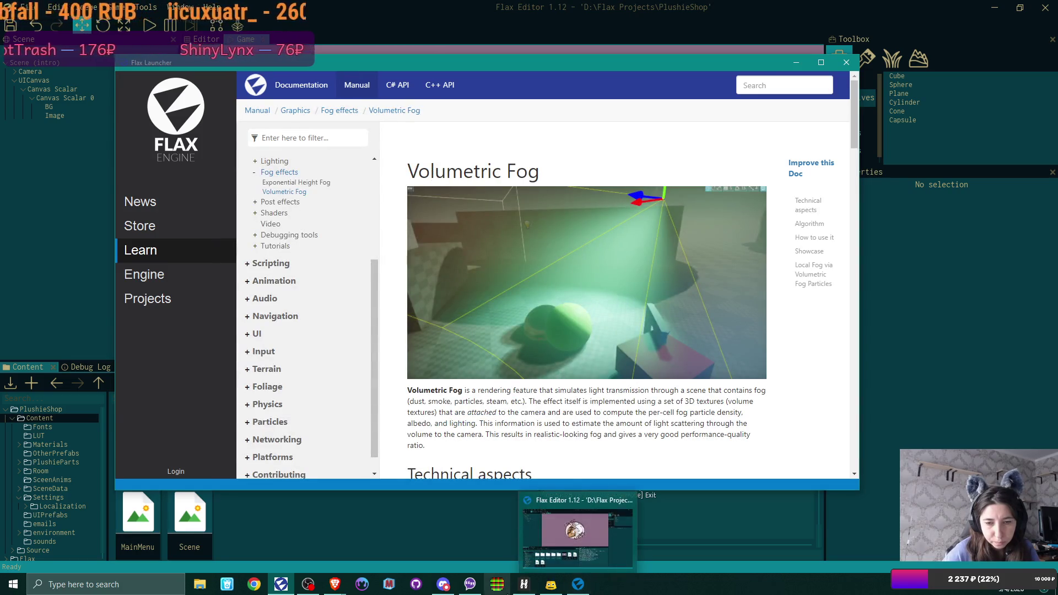
pyautogui.moveTo(309, 588)
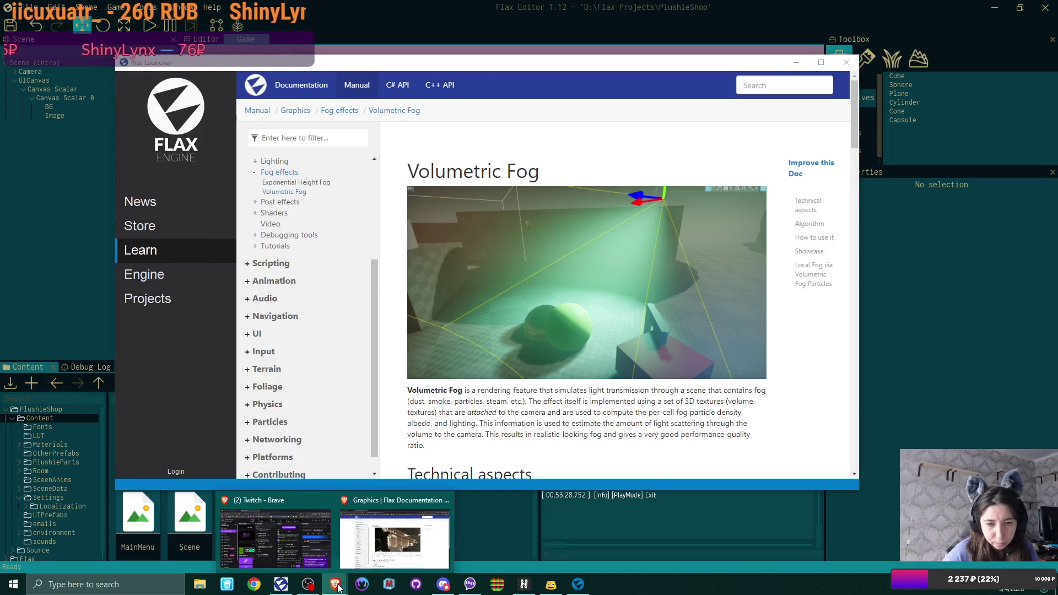
pyautogui.click(443, 583)
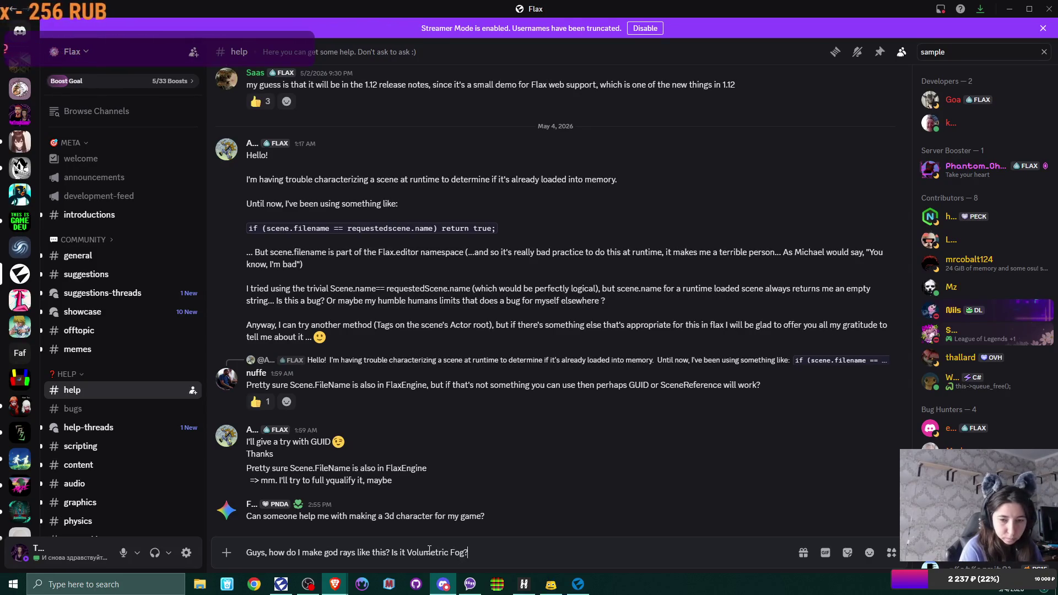
# Add the header image link on a new line, send the question, and minimize Discord.
pyautogui.hotkey('shift', 'Return')
pyautogui.write('https://docs.flaxengine.com/manual/graphics/media/title.jpg')
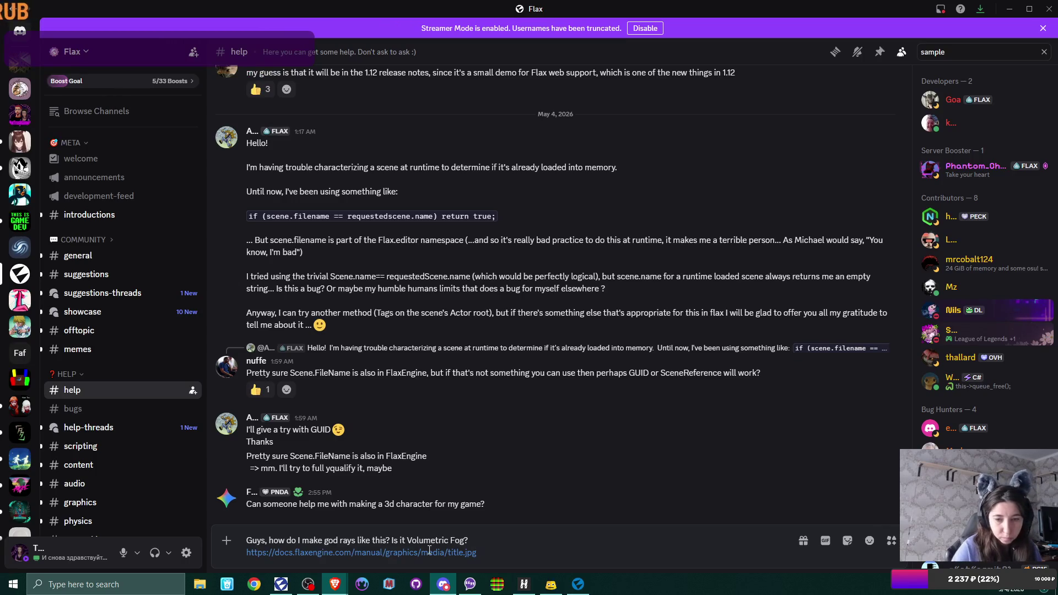
pyautogui.press('Return')
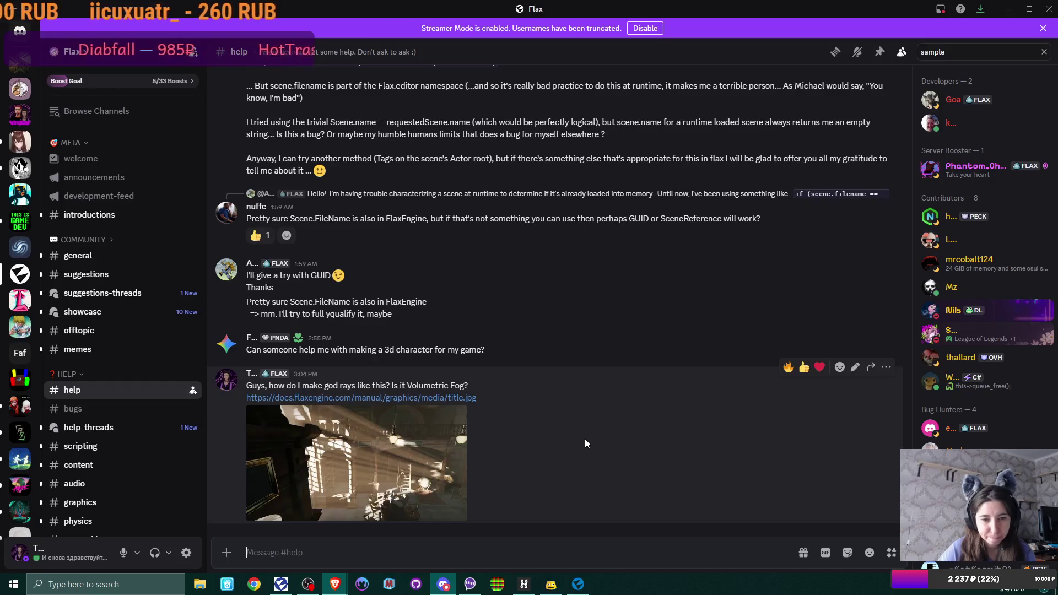
pyautogui.click(1012, 10)
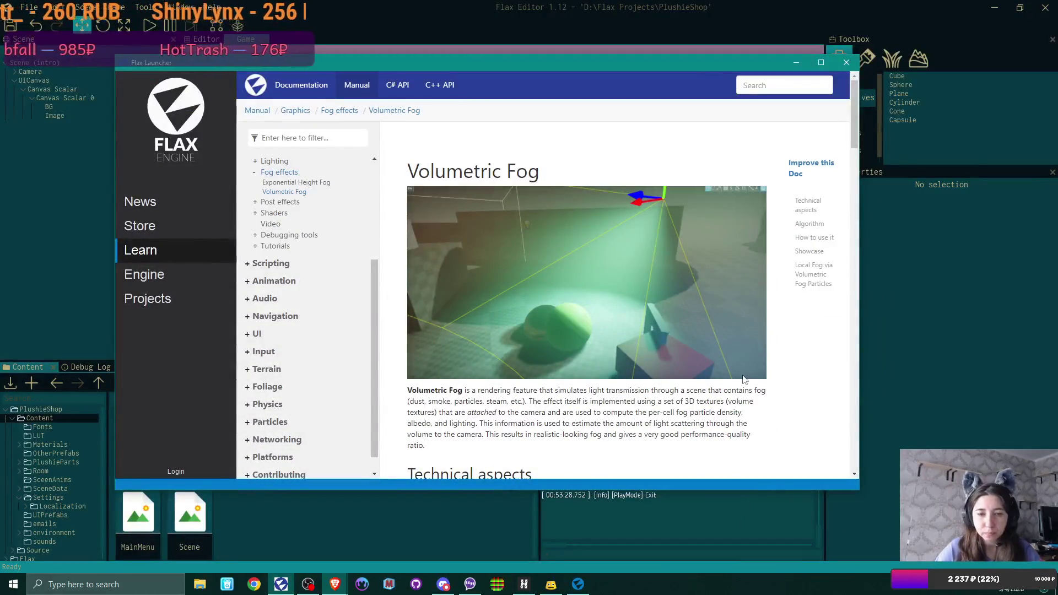
# Read the Volumetric Fog technical aspects and frustum-aligned 3D texture algorithm, then bring up Steam from the tray.
pyautogui.scroll(-3, 670, 220)
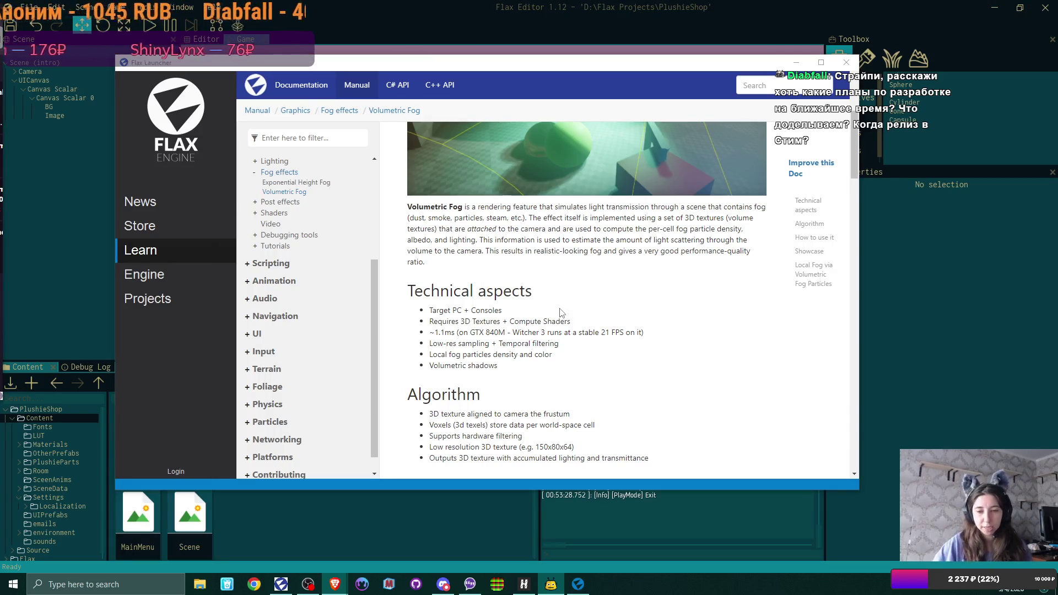
pyautogui.click(914, 590)
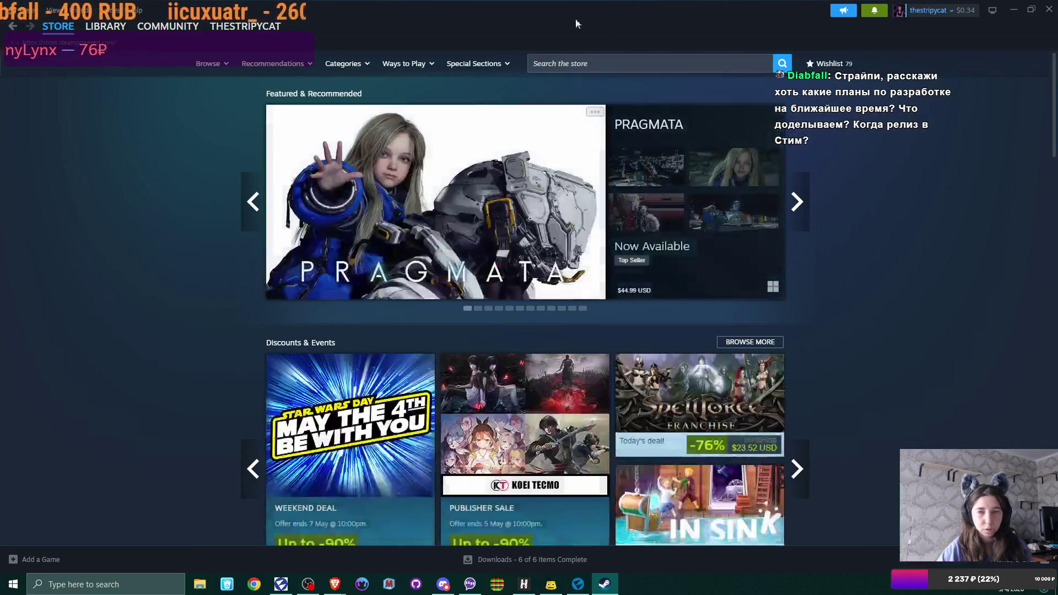
# Open Talisman: Digital Classic Edition in the Steam library, showing 42.5 hours played and 13/255 achievements.
pyautogui.moveTo(105, 34)
pyautogui.click(107, 82)
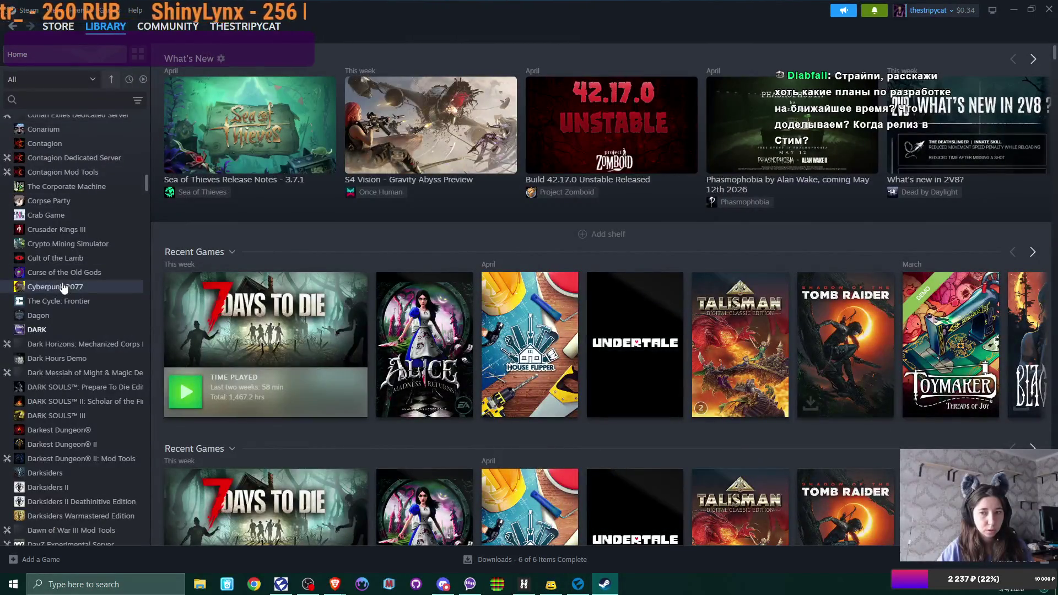
pyautogui.scroll(-10, 79, 300)
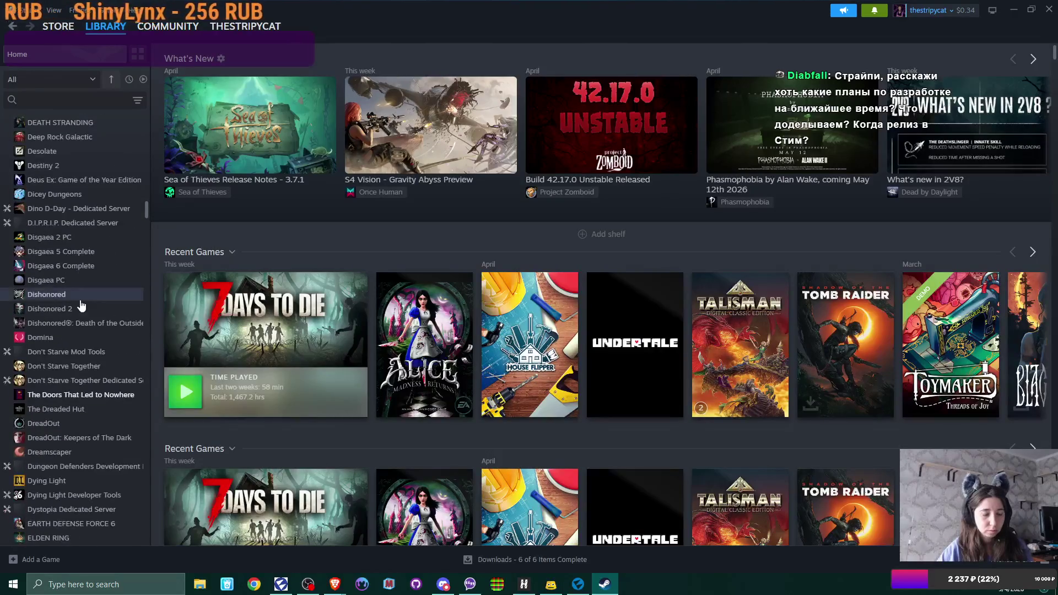
pyautogui.scroll(-20, 81, 293)
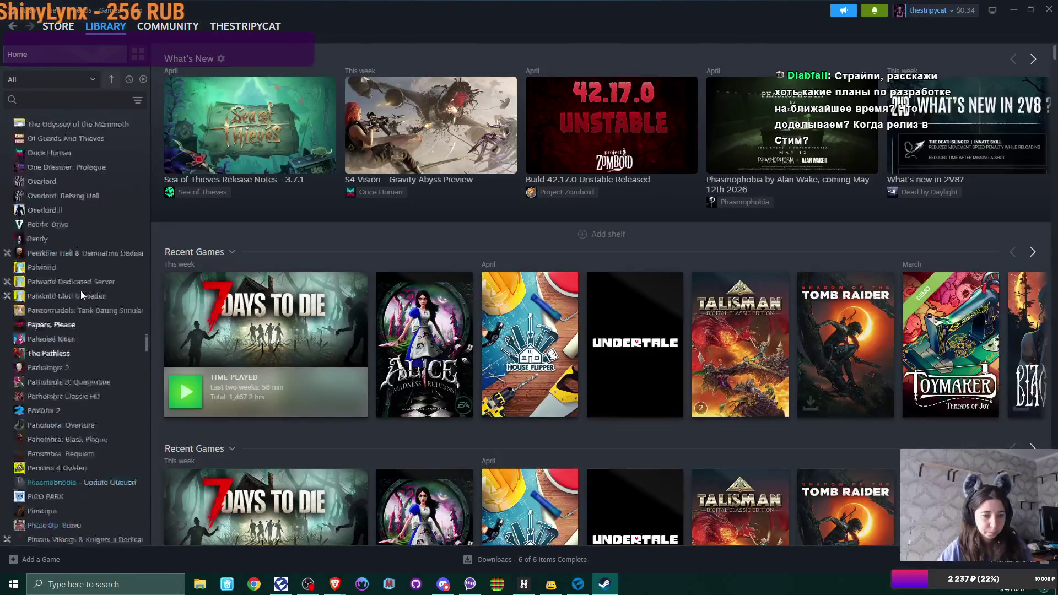
pyautogui.scroll(-20, 80, 288)
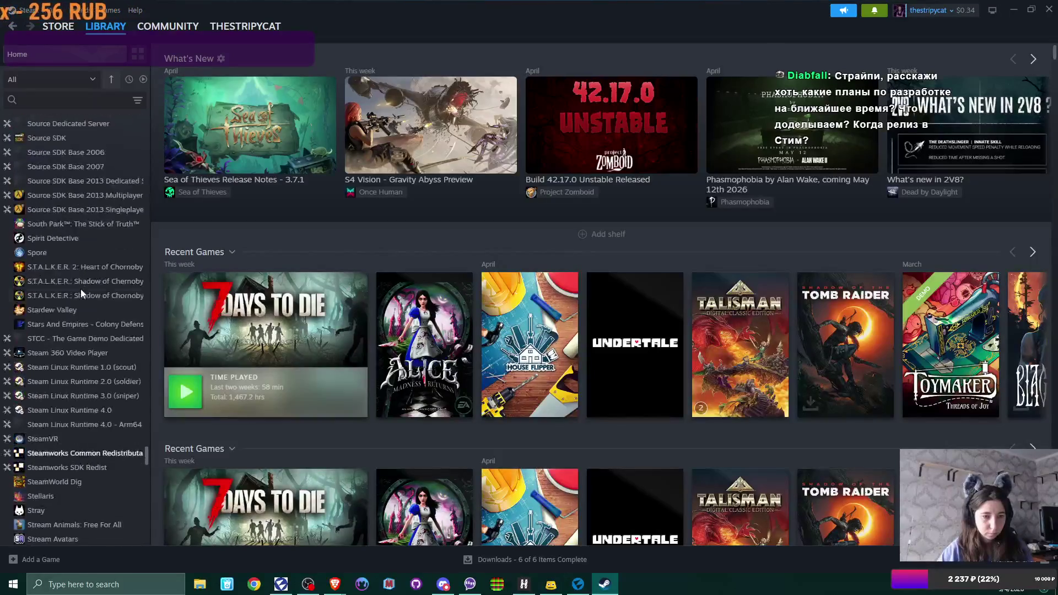
pyautogui.scroll(-7, 80, 288)
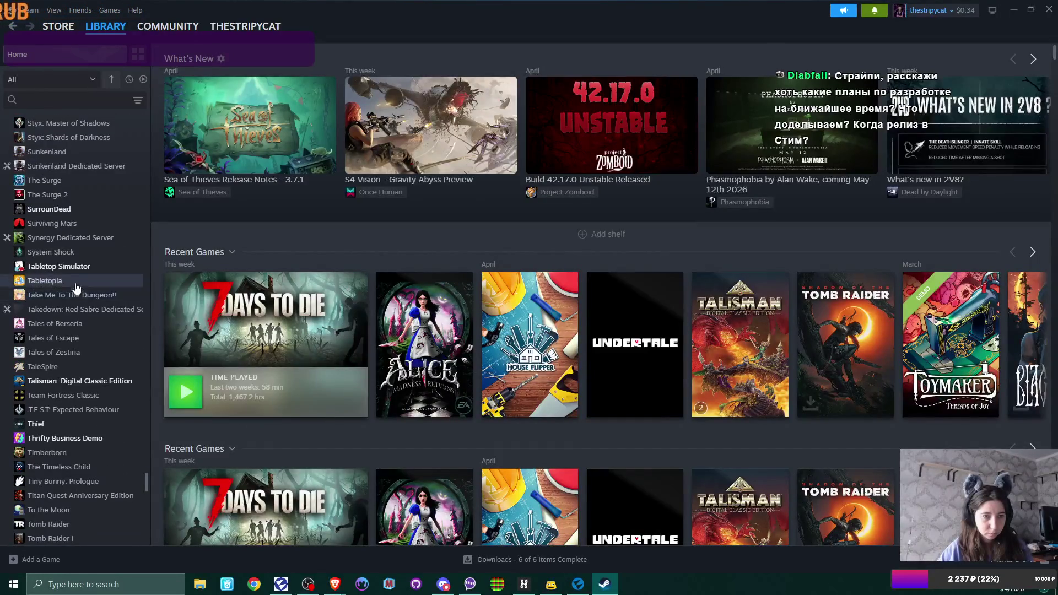
pyautogui.click(65, 381)
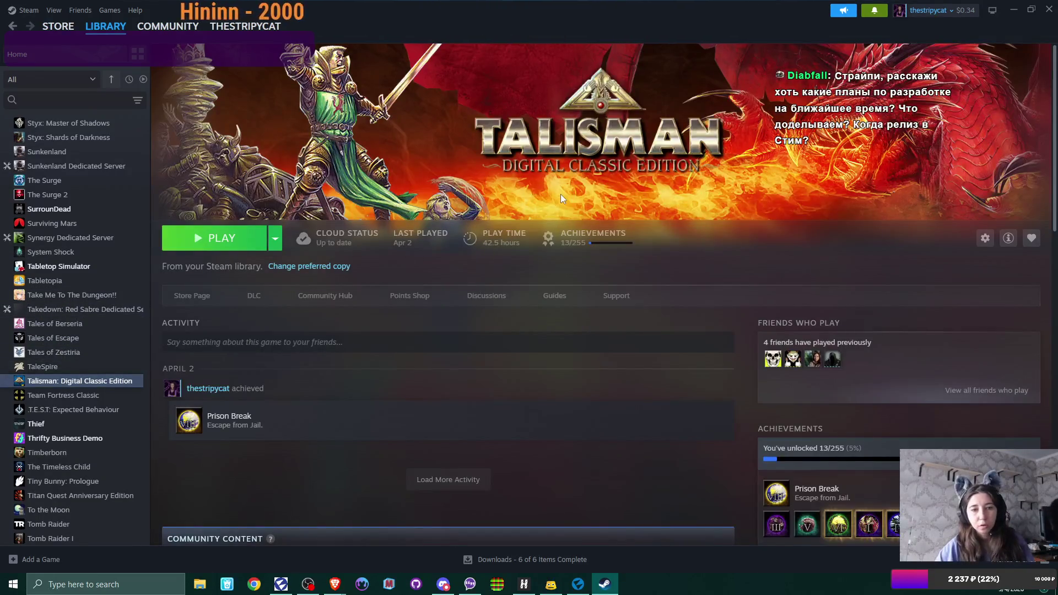
# View Talisman's store page with its Mostly Positive (3,430) reviews and 25 Feb 2014 release date.
pyautogui.click(207, 297)
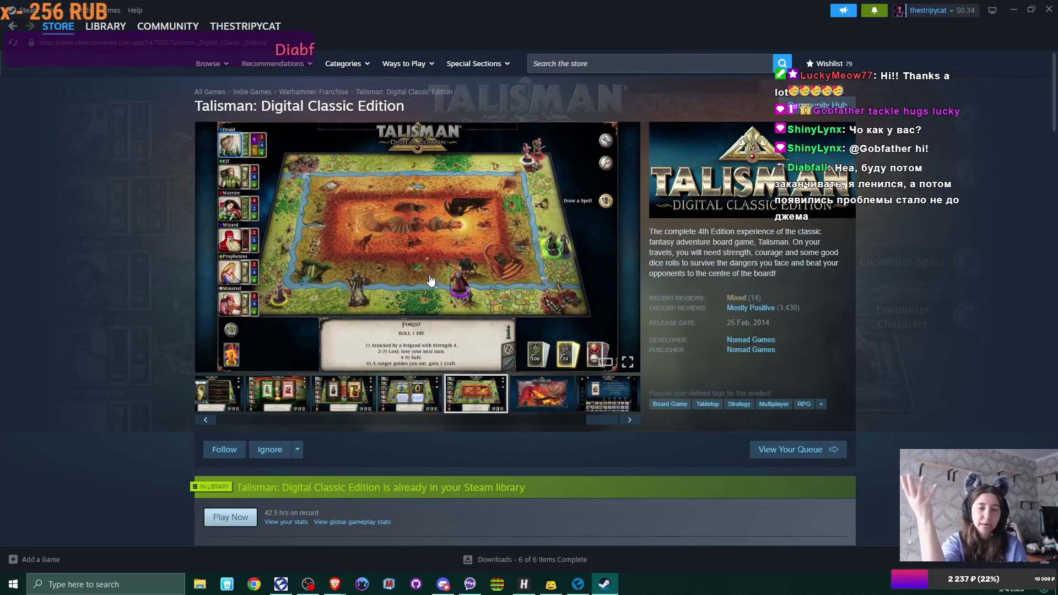
pyautogui.moveTo(286, 261)
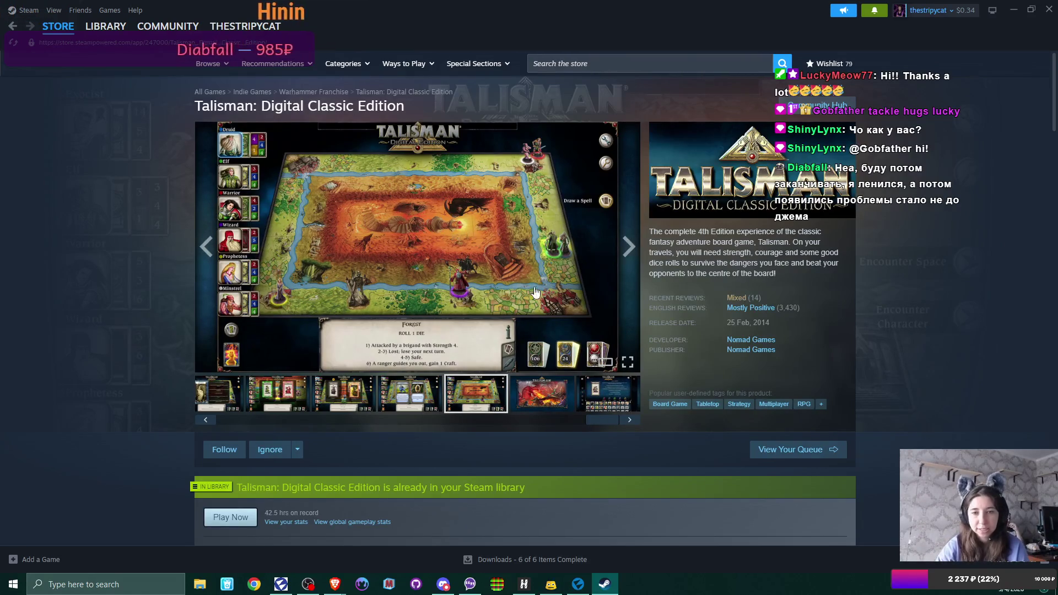